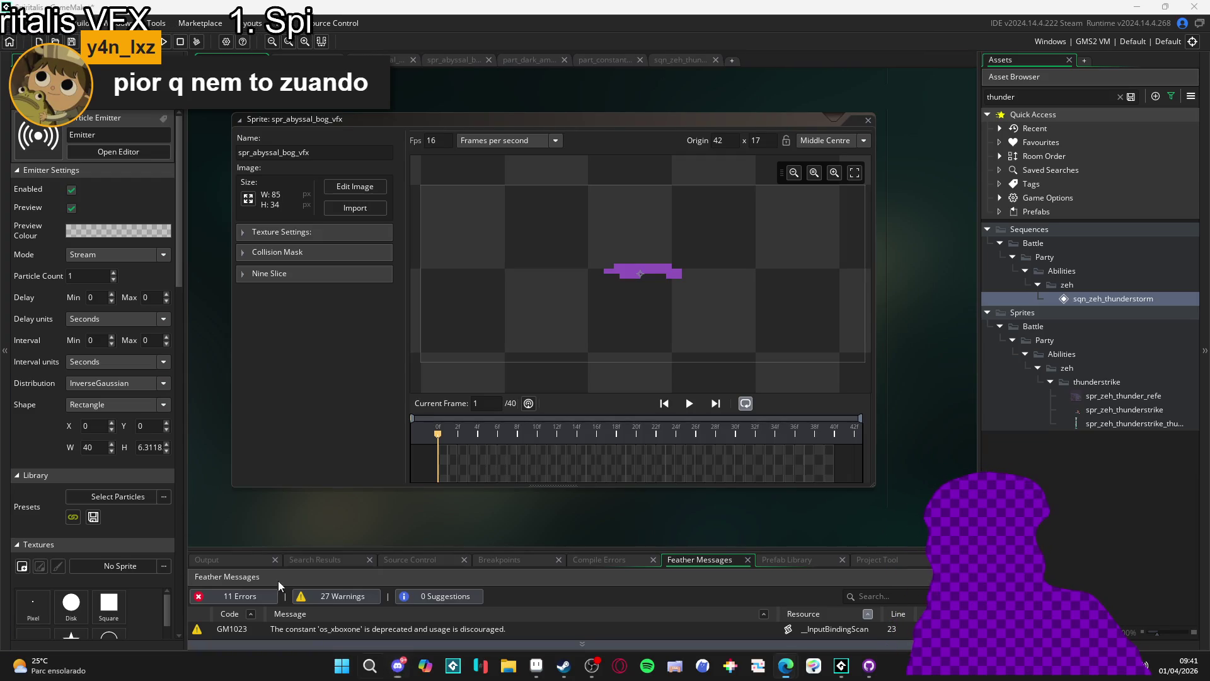
Filter the Asset Browser by 'themba' and open the spr_themba_meteor_ref sprite
left_click(1031, 94)
key("ctrl+a")
key("BackSpace")
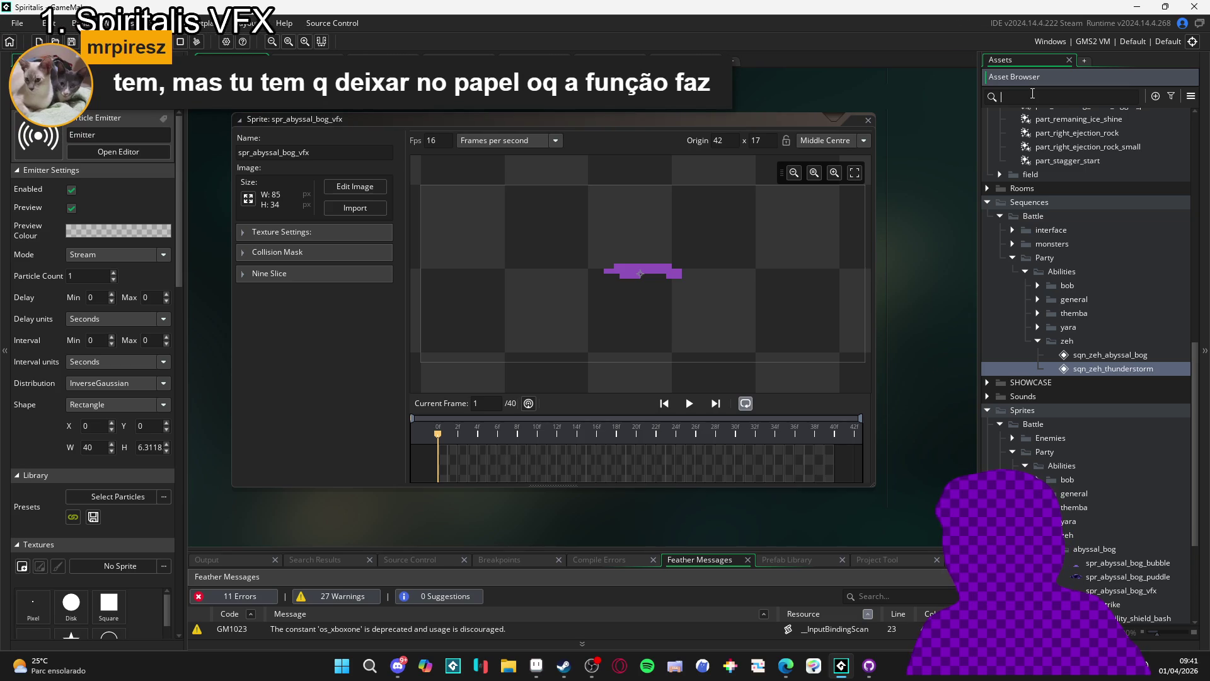
type("themba")
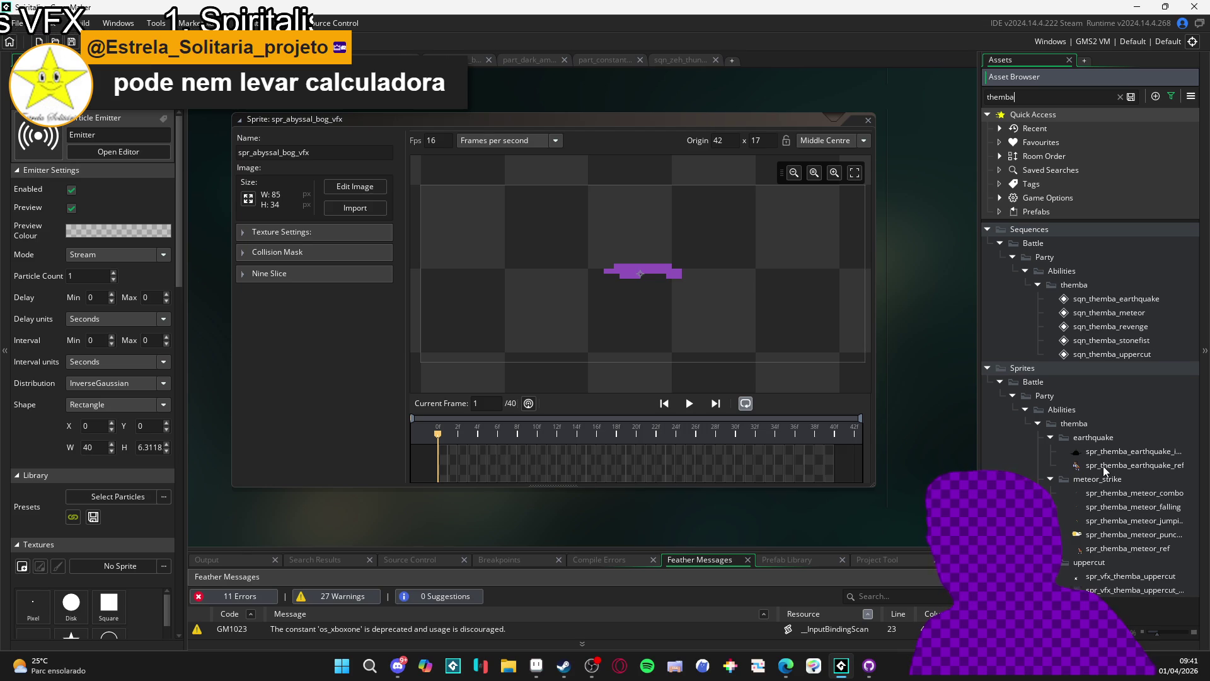
double_click(1103, 552)
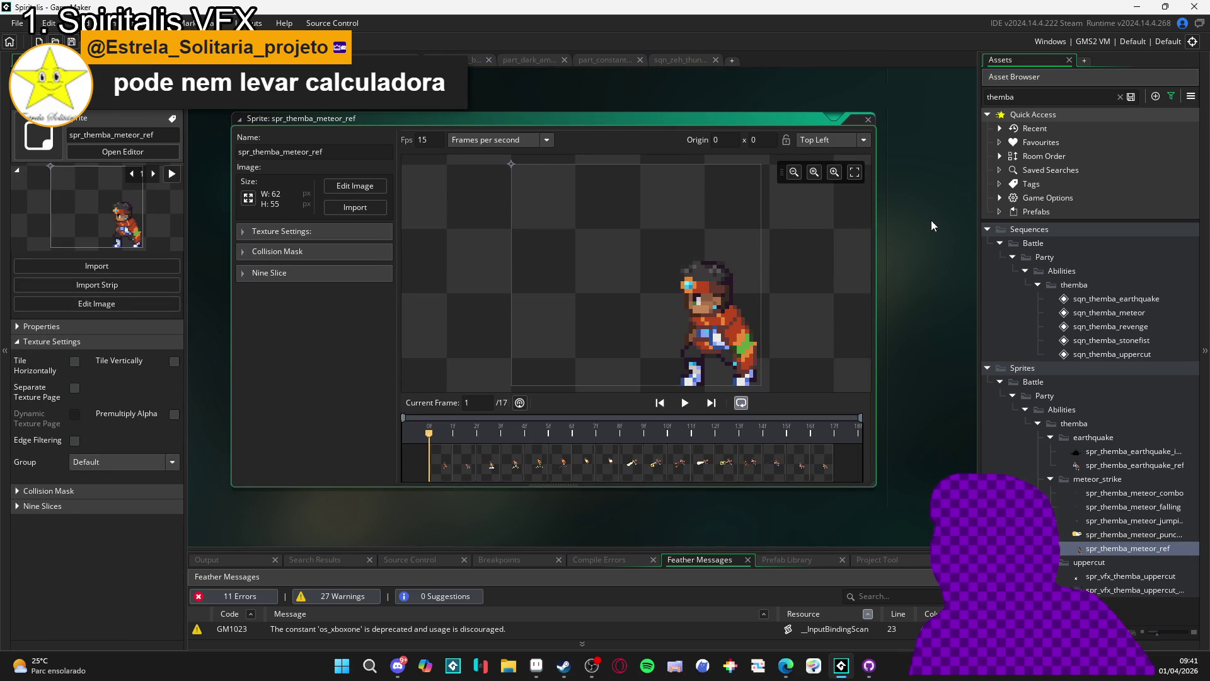
Open the sqn_themba_meteor, sqn_themba_revenge and sqn_themba_uppercut sequences
left_click(672, 63)
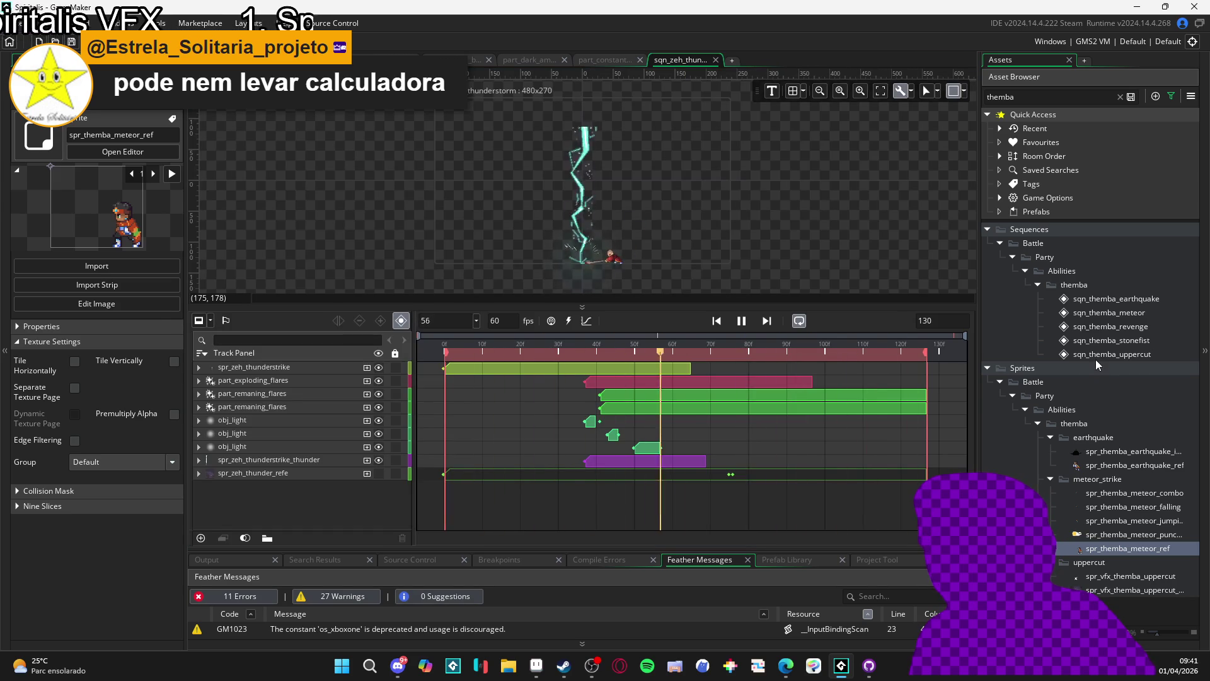
double_click(1101, 315)
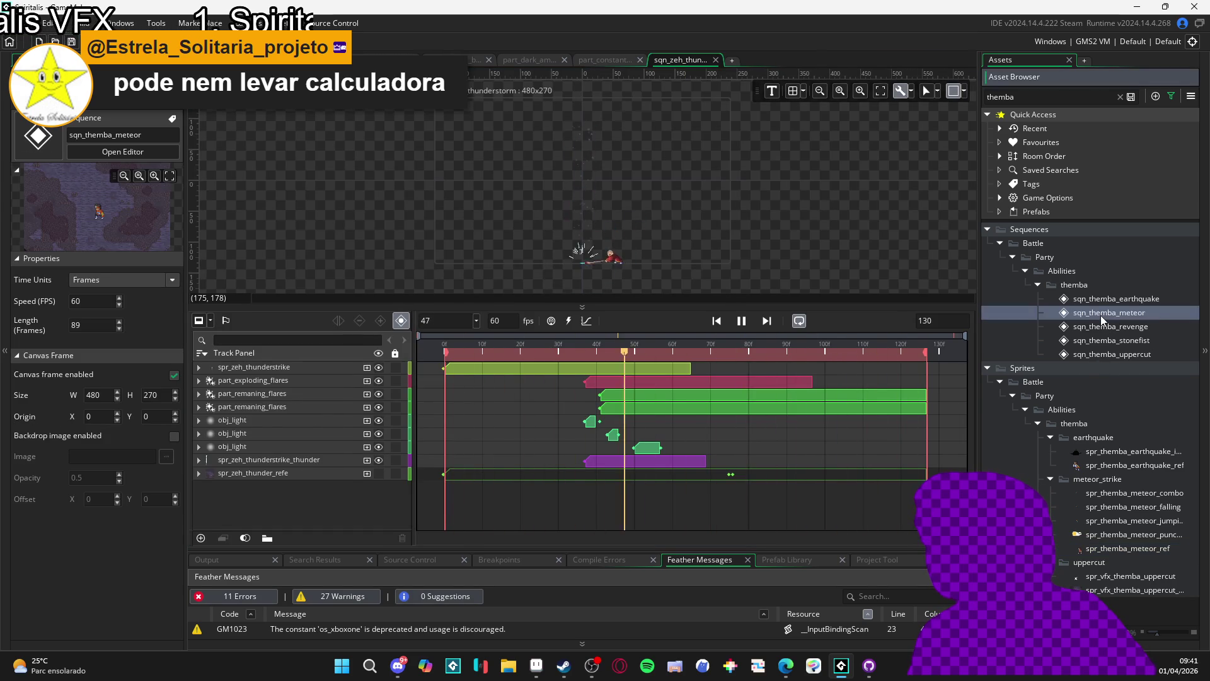
double_click(1103, 328)
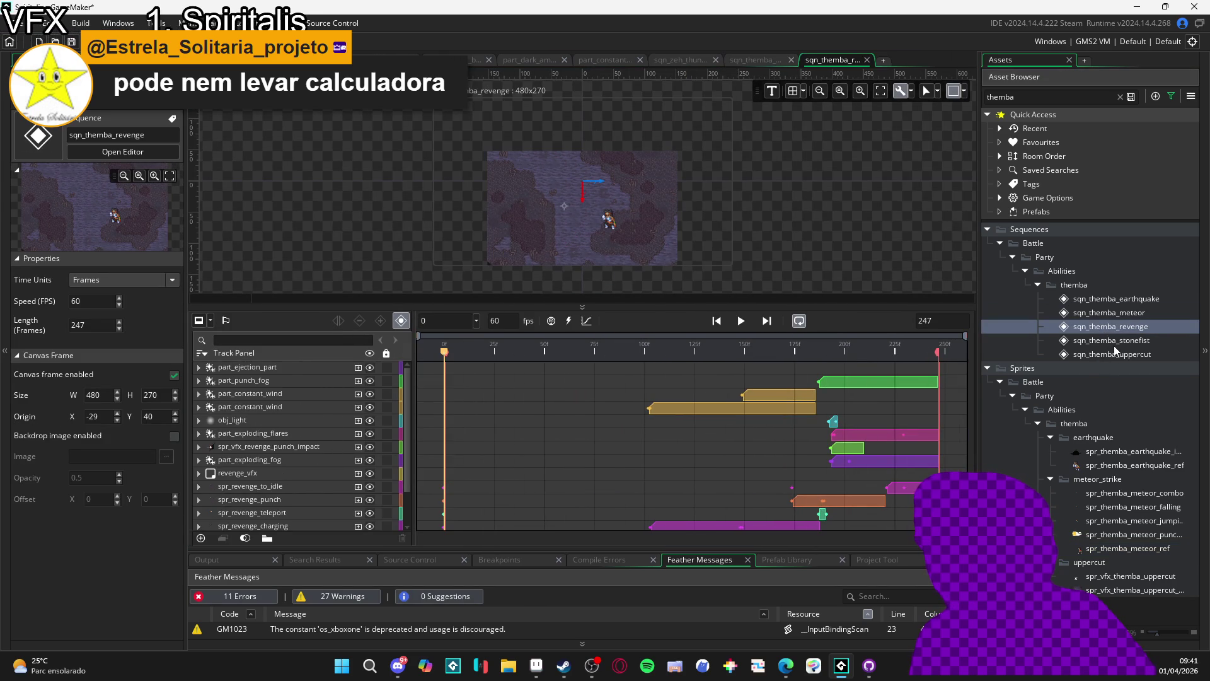
double_click(1136, 357)
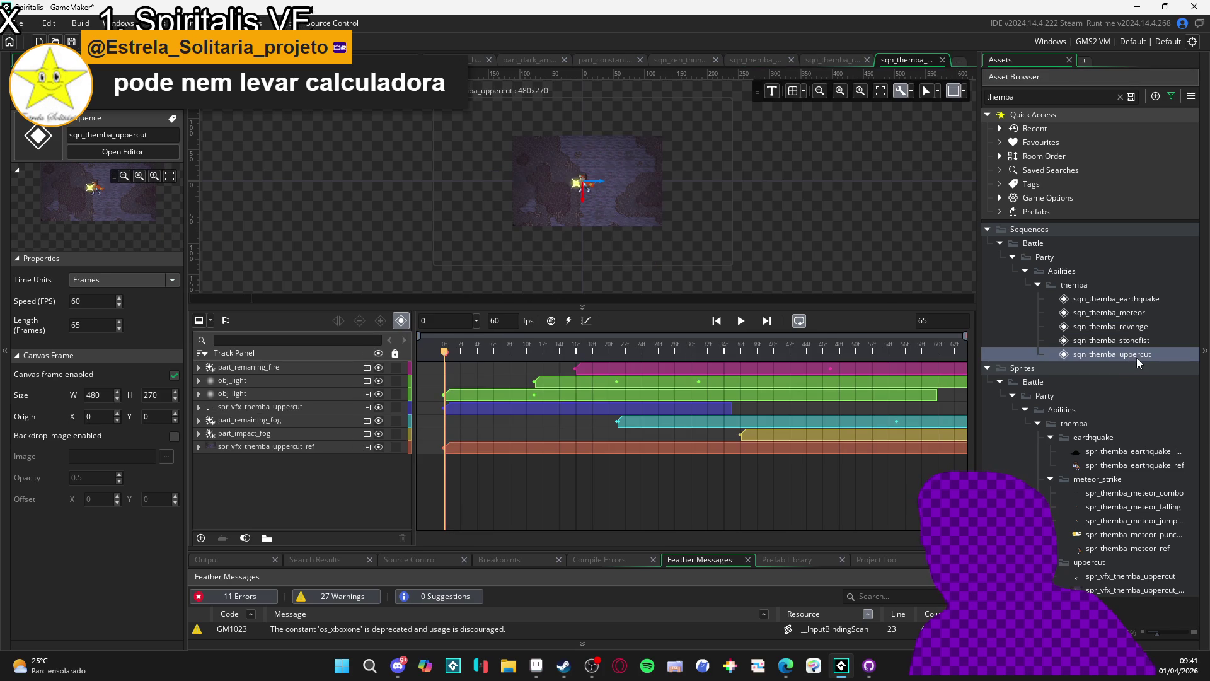
Play the uppercut sequence and enlarge its preview area
left_click(743, 320)
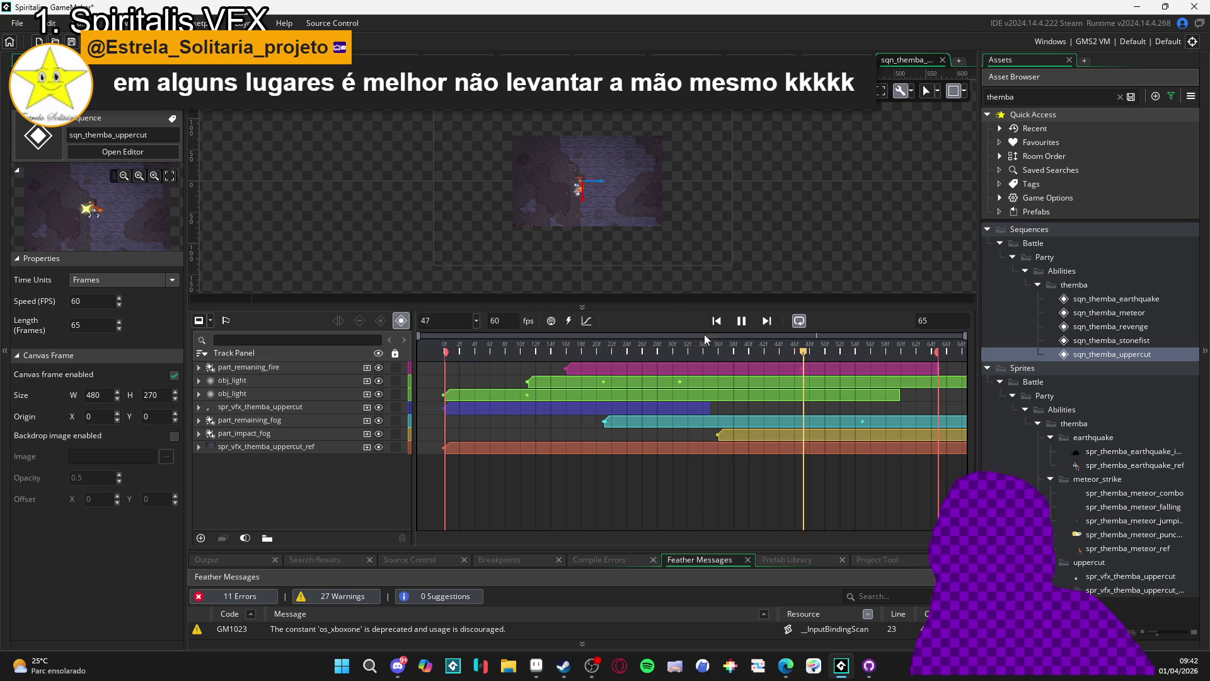
scroll(603, 202, "up", 3)
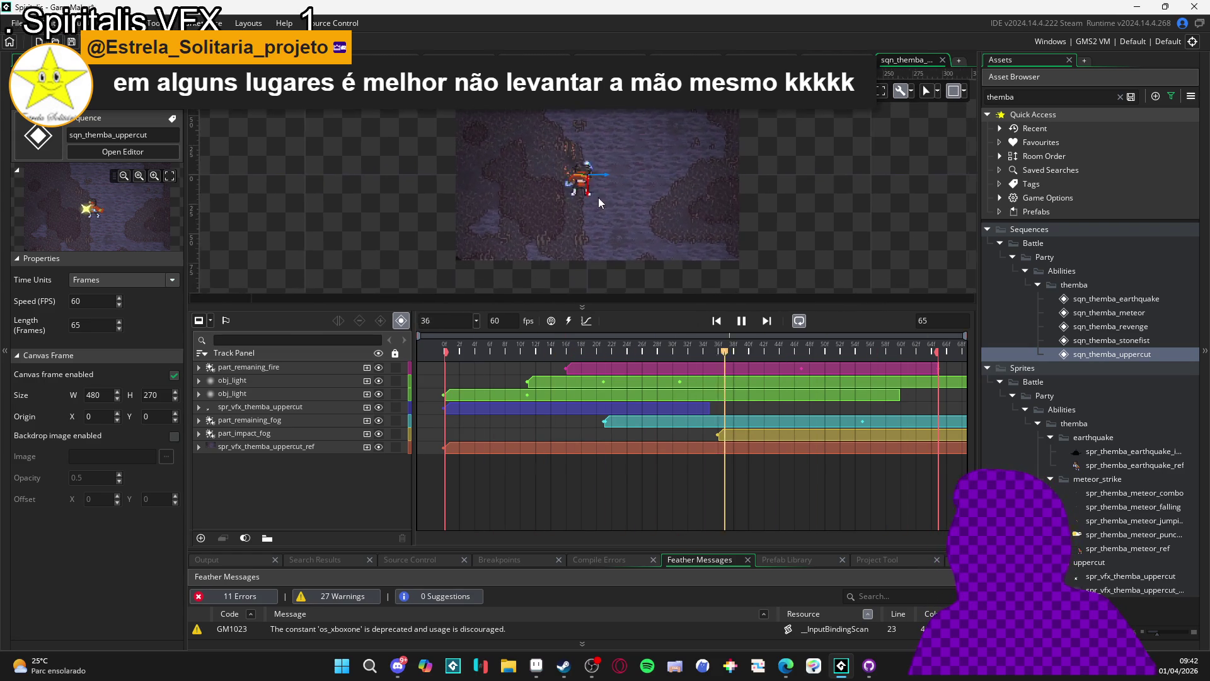
left_click_drag(641, 295, 640, 395)
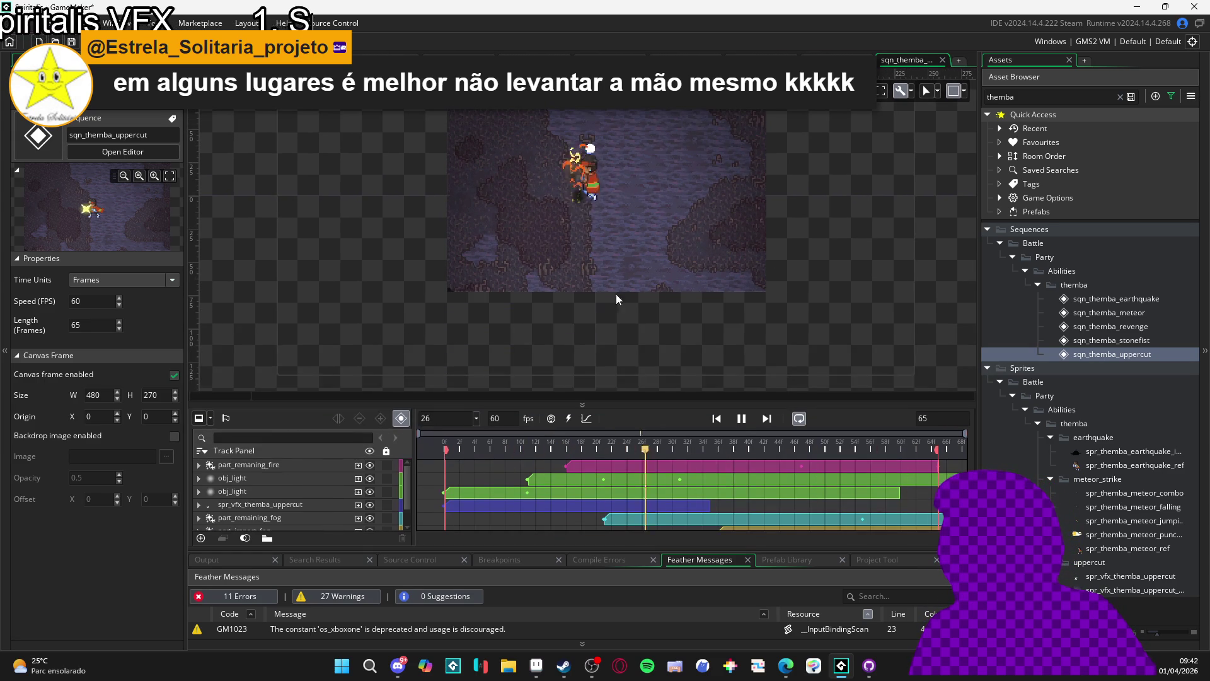
scroll(642, 319, "up", 2)
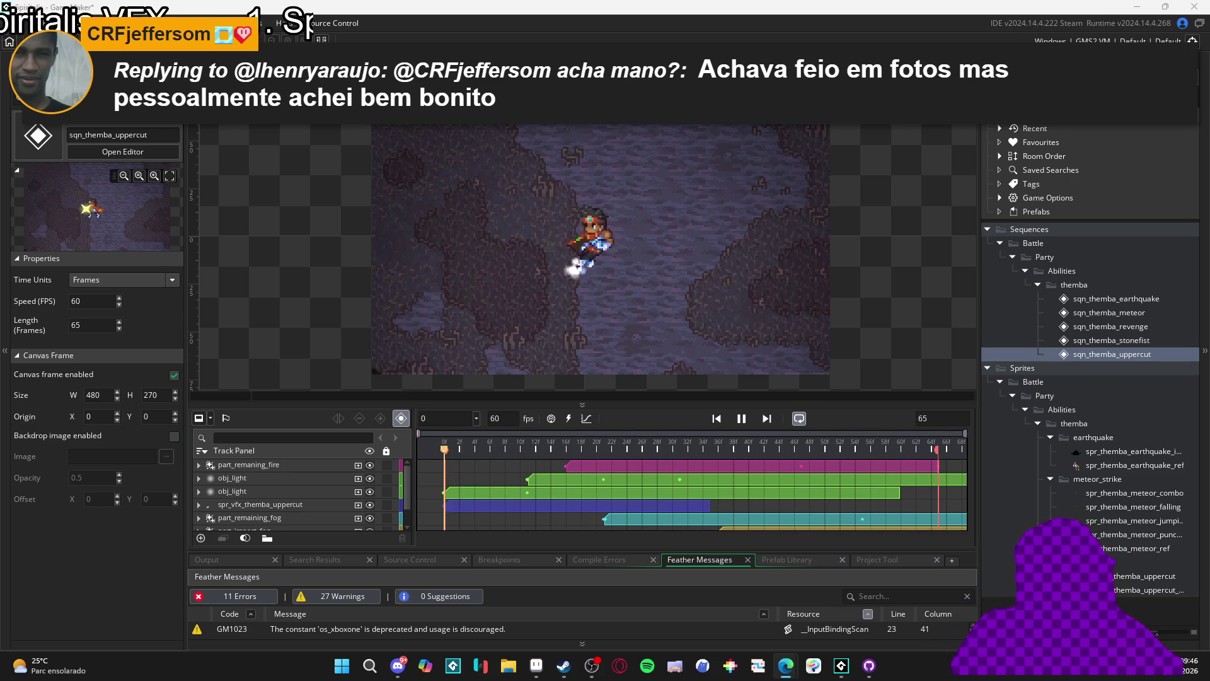
Switch from GameMaker to the browser showing Mini Clubman image results
key("alt+Tab")
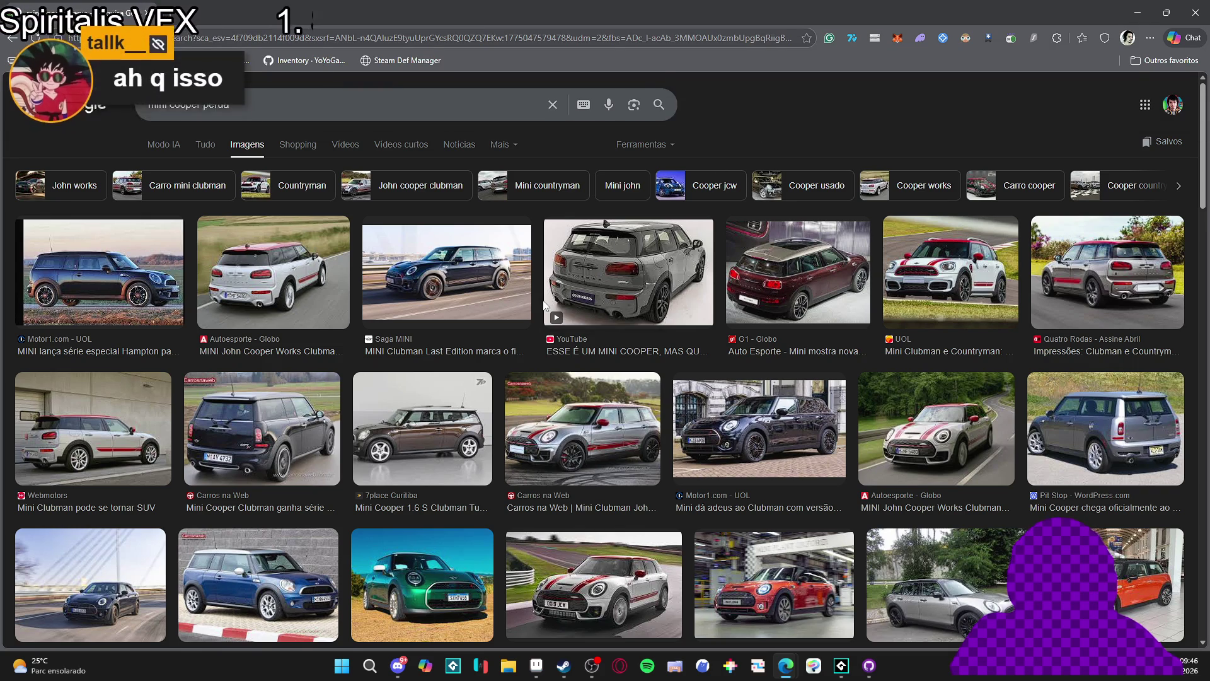
scroll(440, 508, "down", 1)
left_click(440, 508)
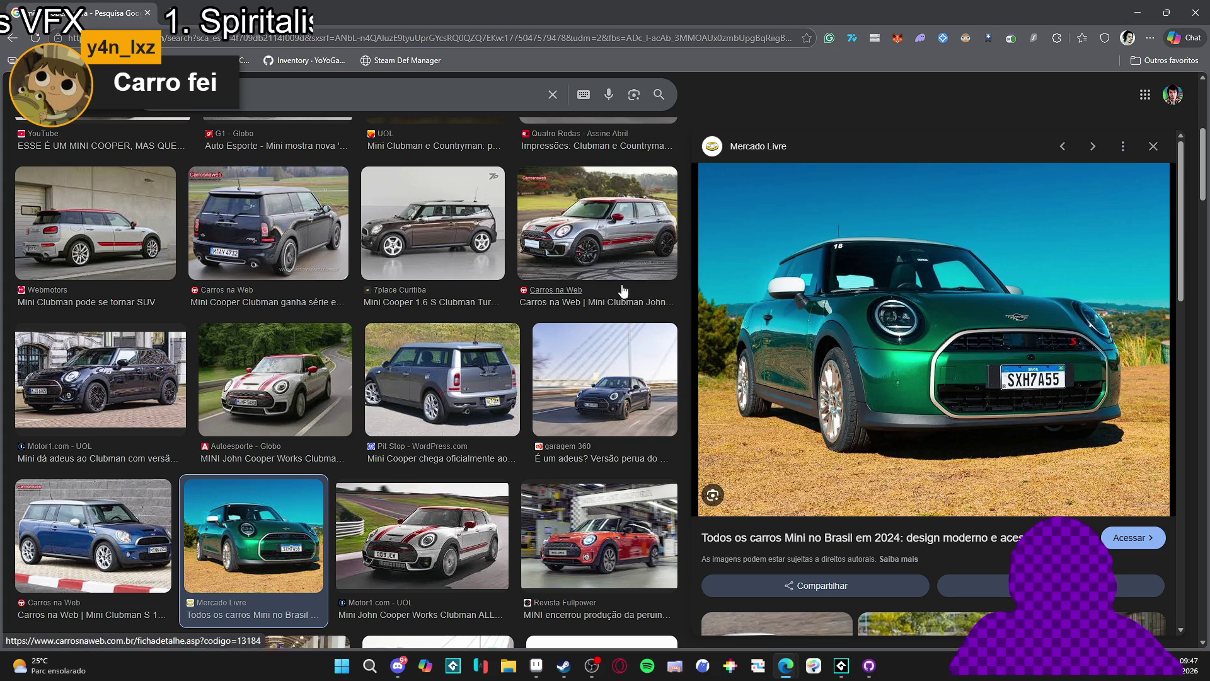
scroll(571, 260, "up", 5)
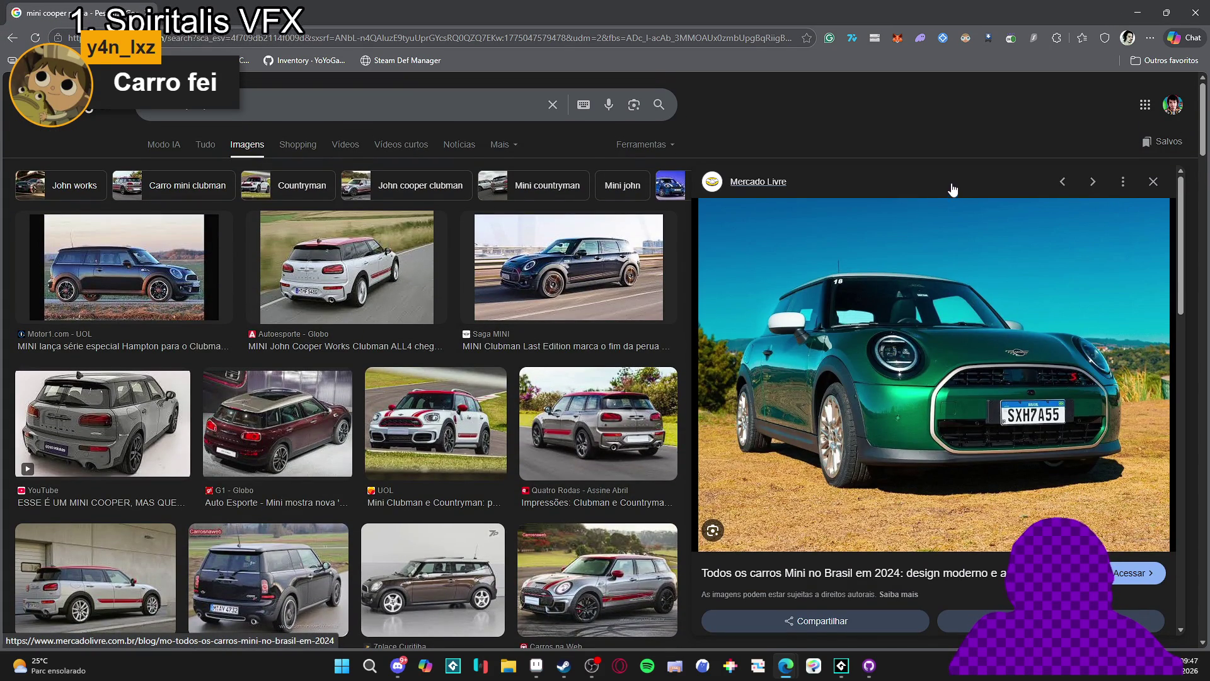
left_click(1154, 183)
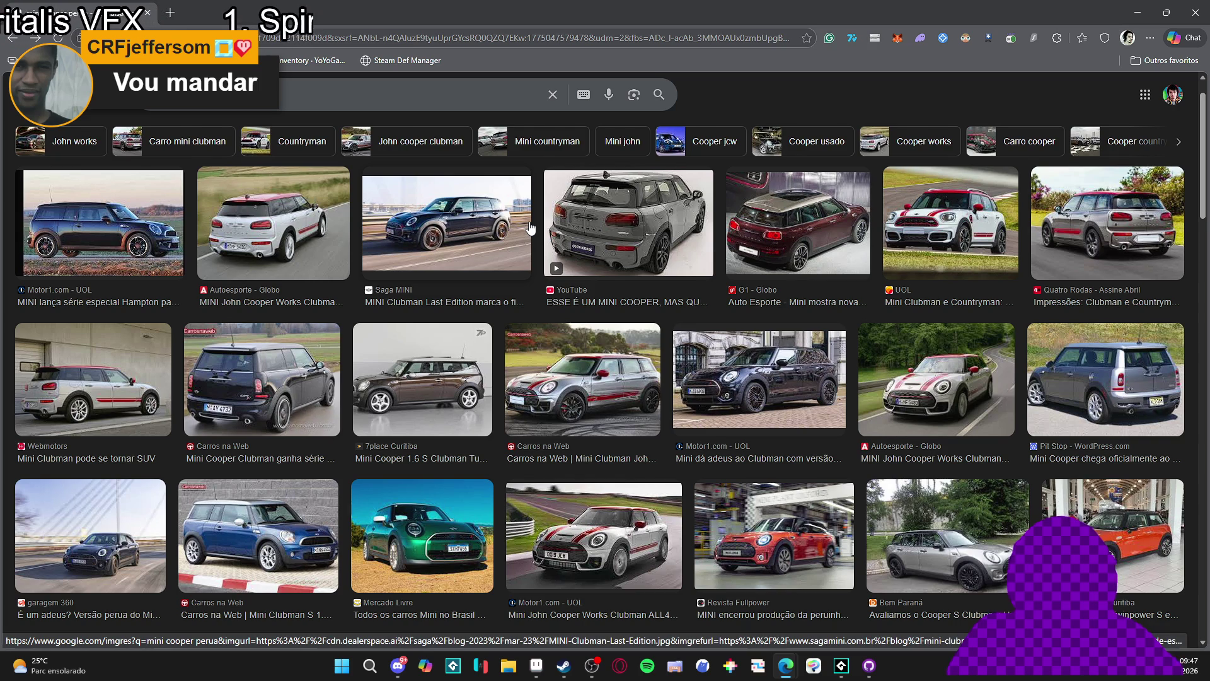
scroll(531, 228, "up", 1)
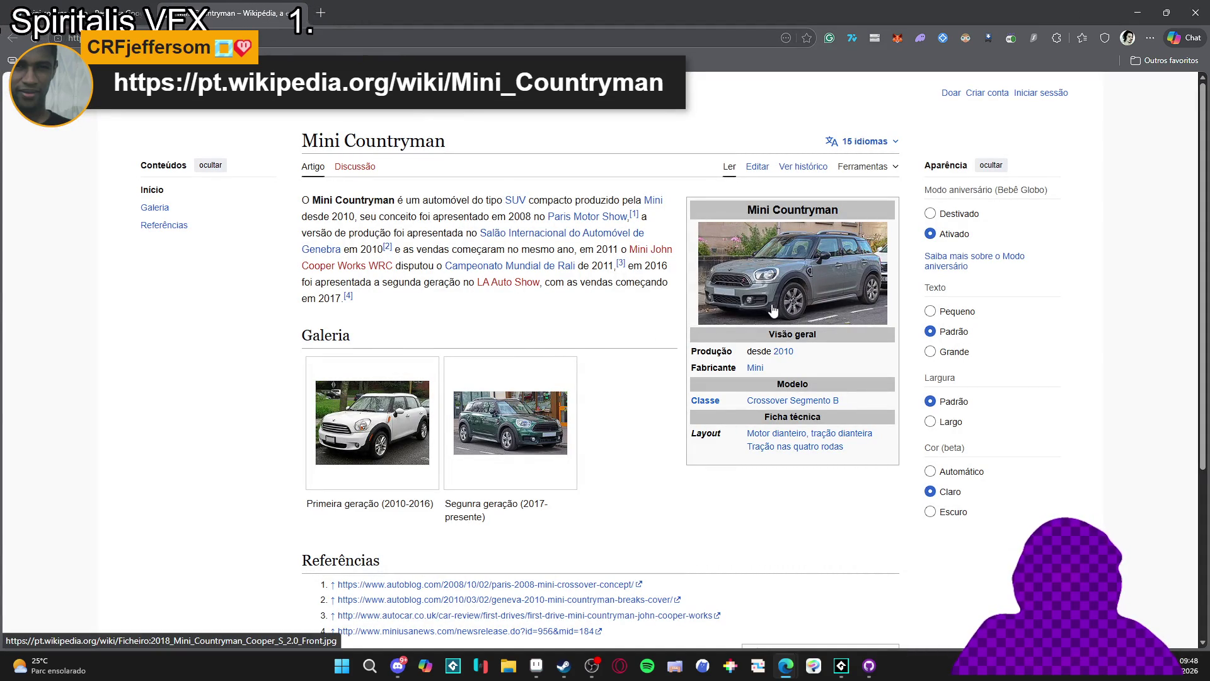
Skim the Mini Countryman article, select its title, and return to the image results
scroll(656, 319, "down", 3)
scroll(656, 319, "up", 3)
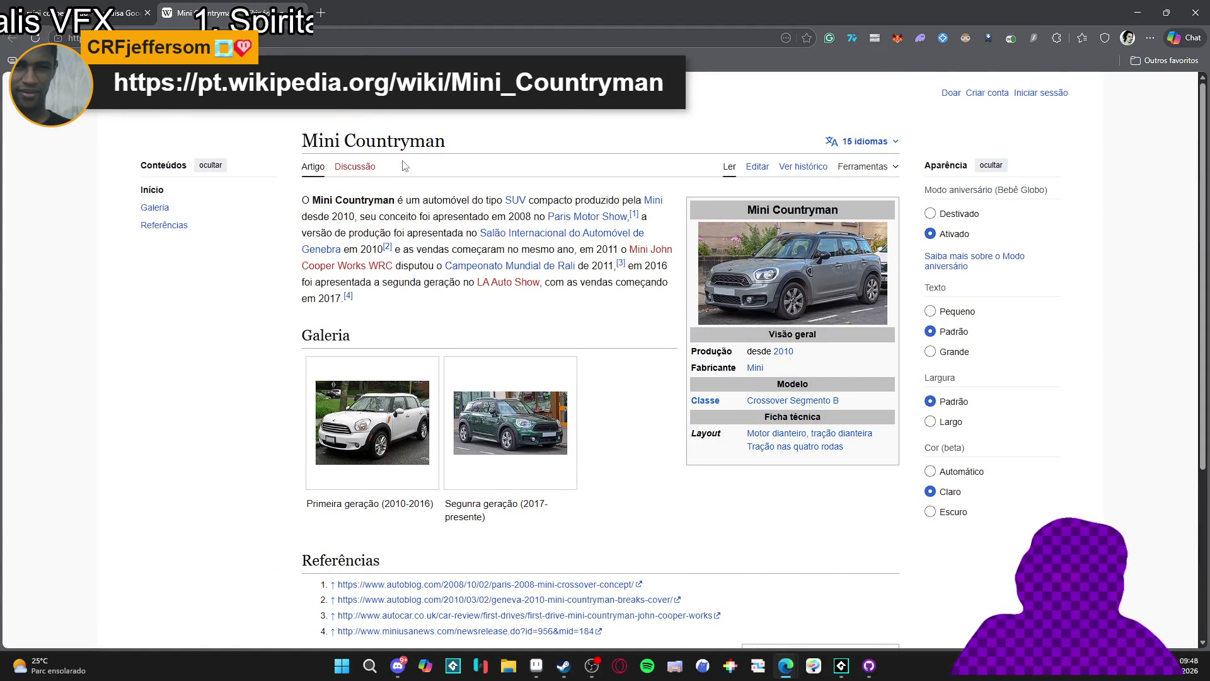
left_click_drag(444, 142, 301, 142)
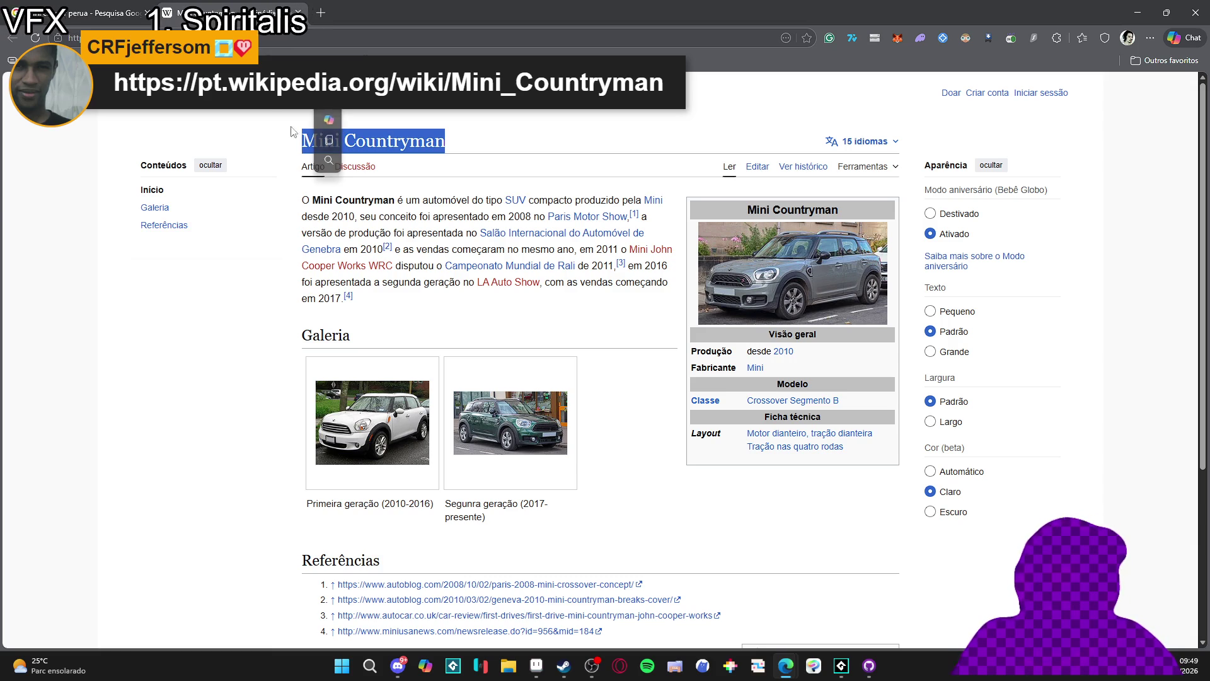
left_click(78, 7)
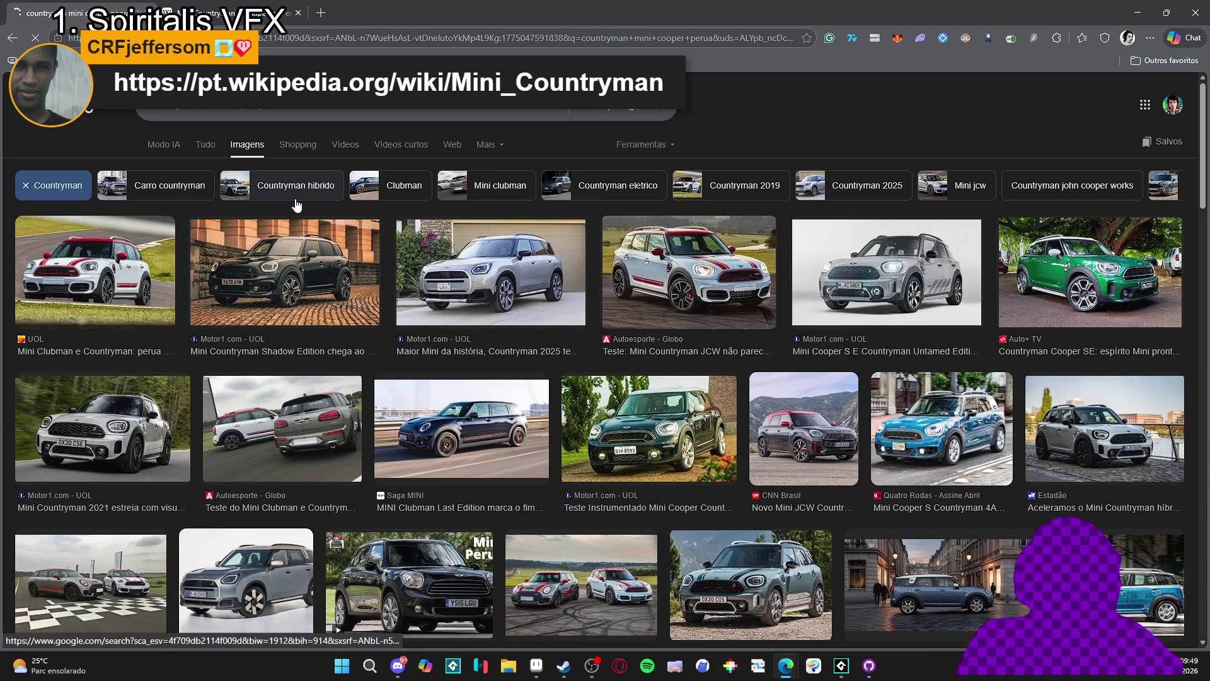
Preview the silver Countryman 2025 photo and the related Novo Mini Countryman S image
left_click(485, 281)
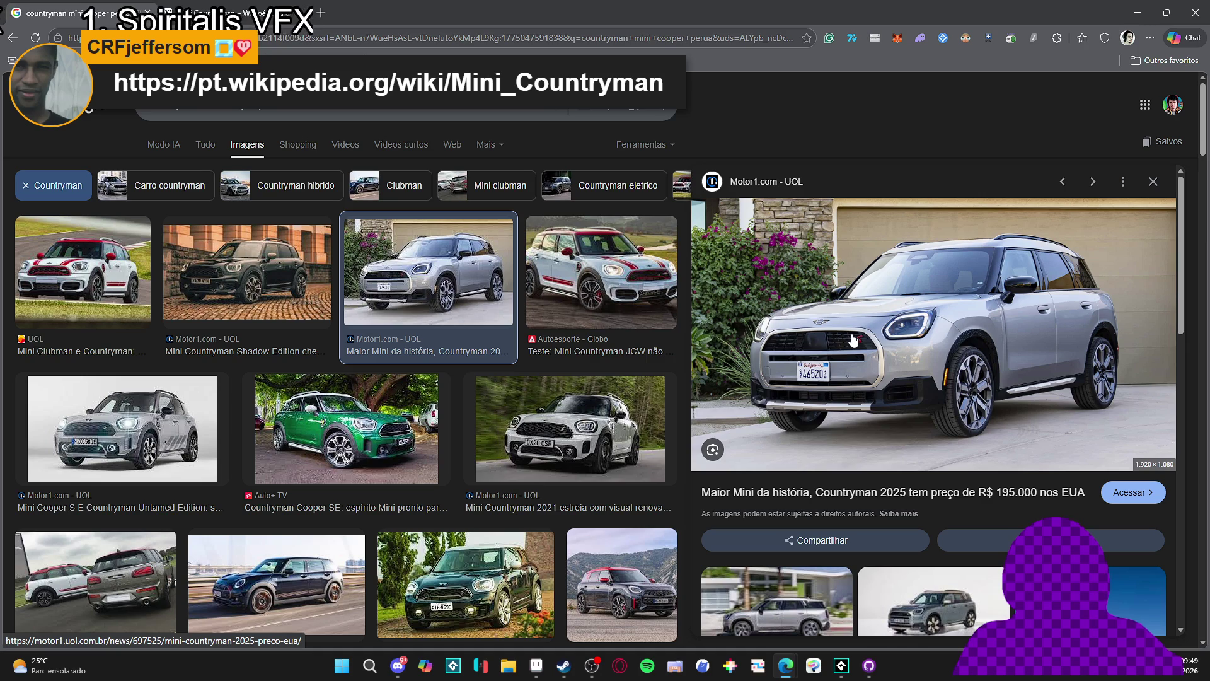
scroll(852, 340, "down", 2)
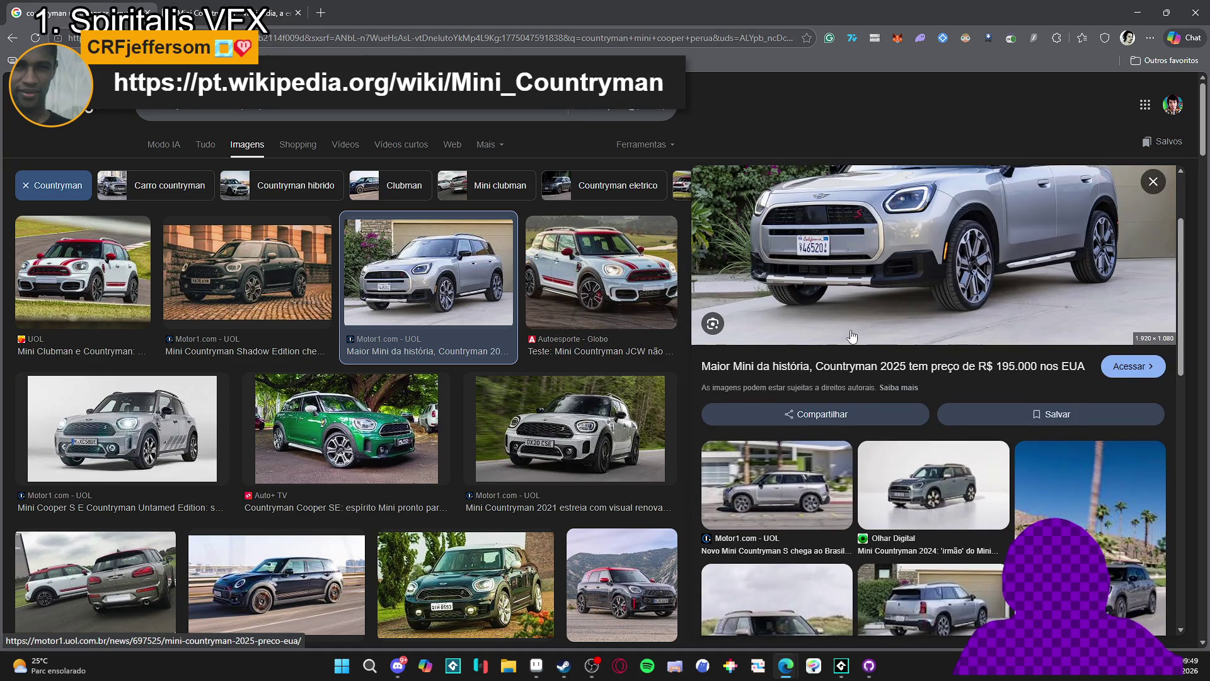
left_click(784, 469)
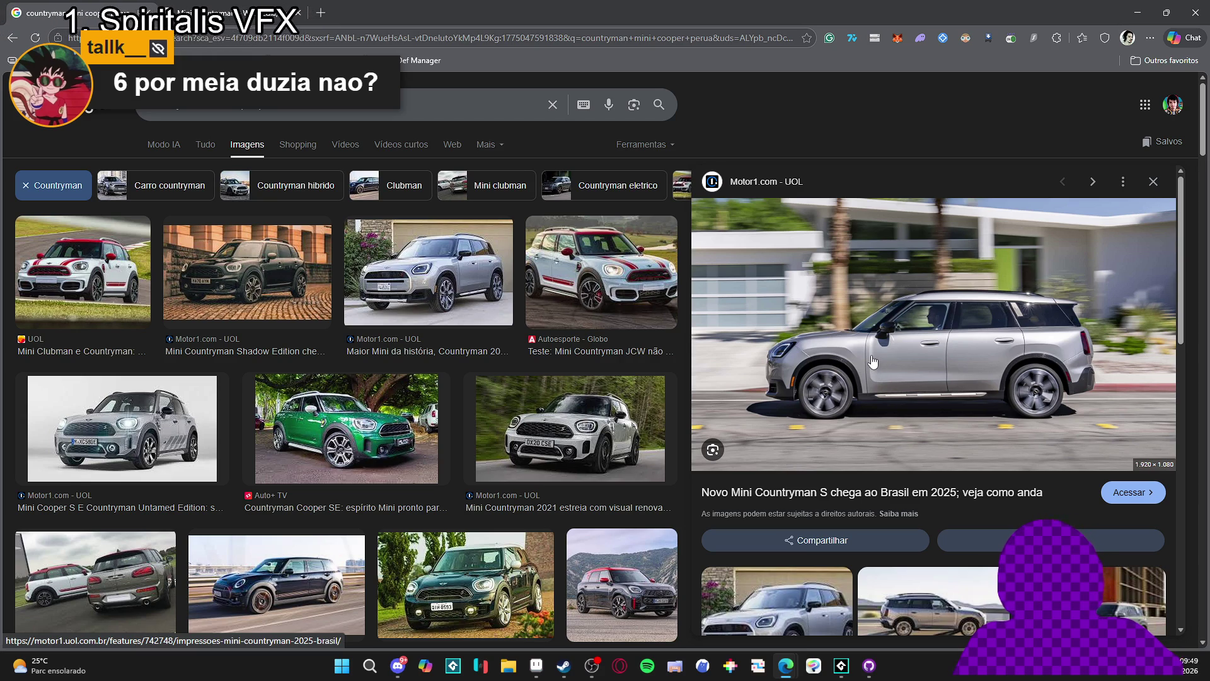
Further down, preview the Countryman Electric Doha photo and the Countryman SE ALL4 2025 photo
scroll(630, 343, "down", 5)
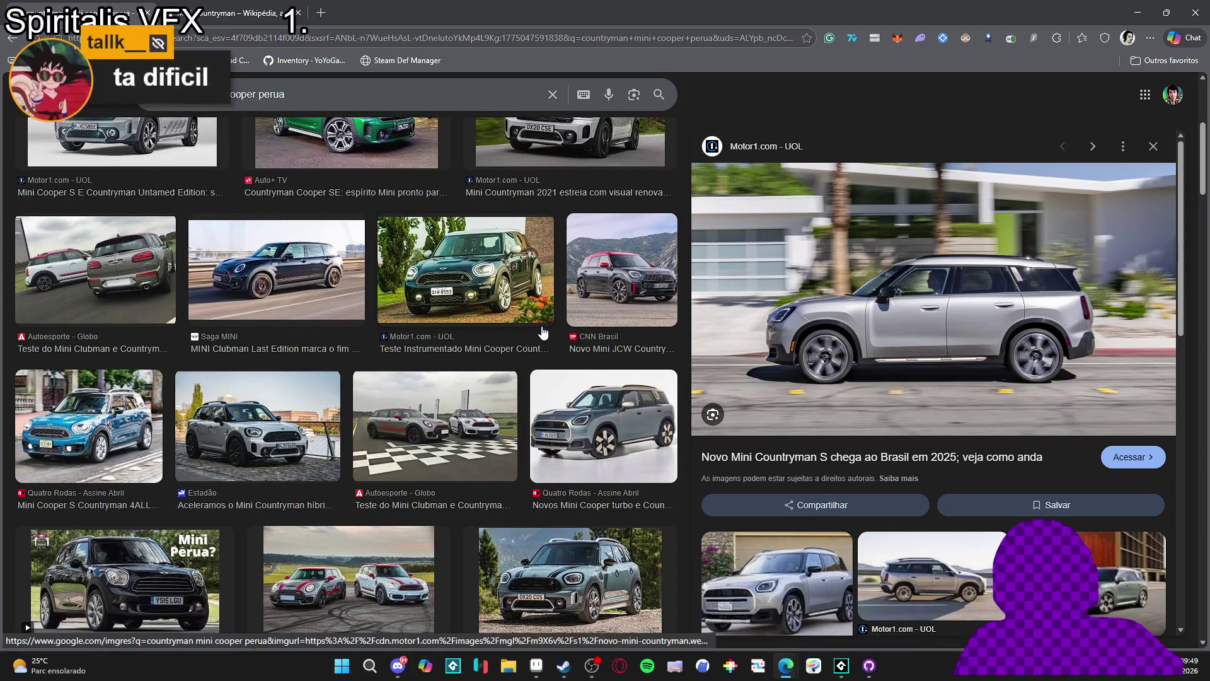
scroll(545, 335, "down", 1)
scroll(542, 332, "down", 3)
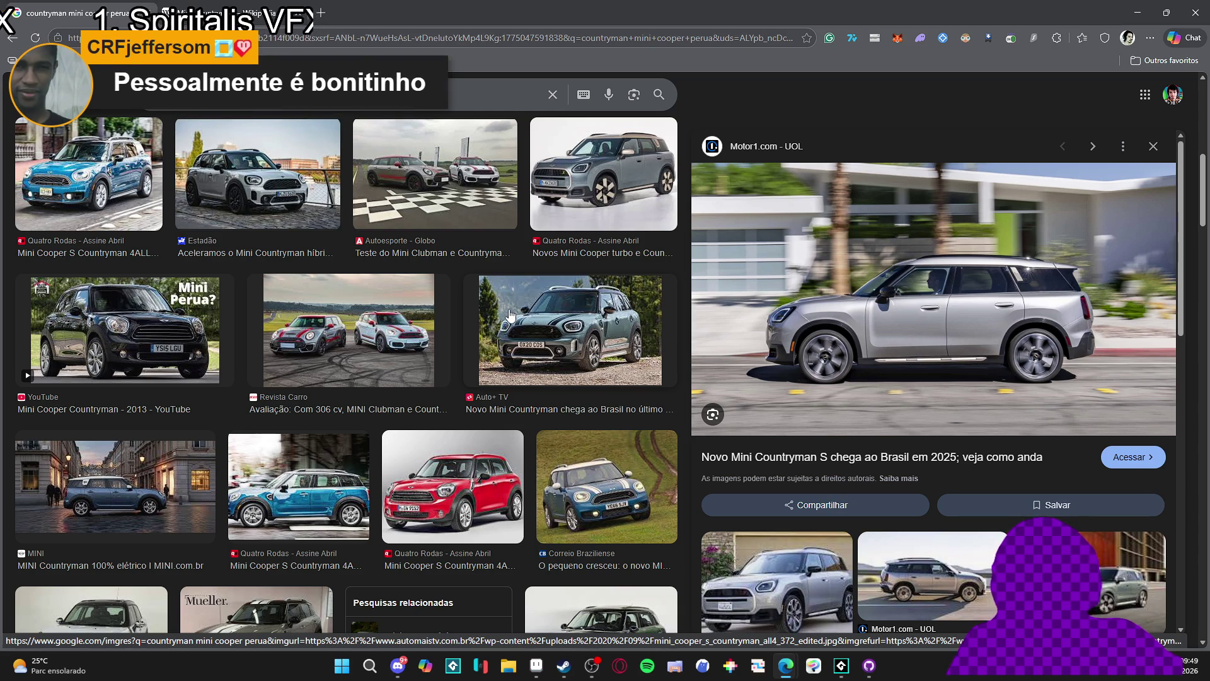
scroll(512, 294, "down", 5)
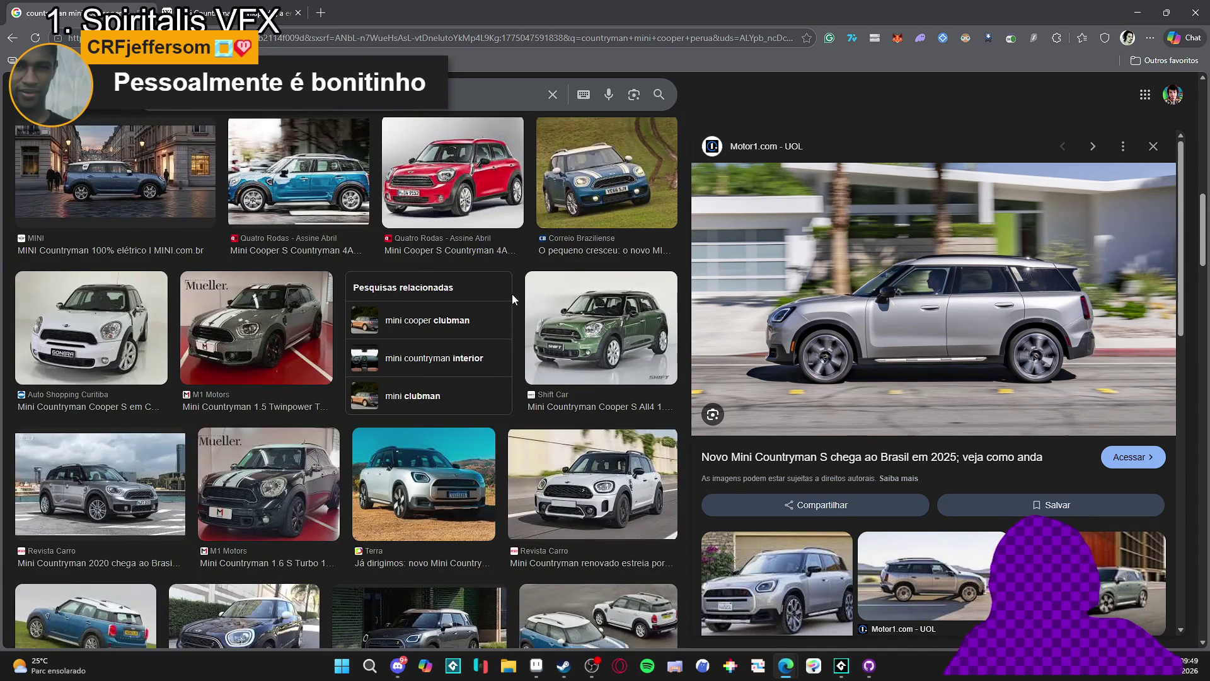
scroll(511, 293, "down", 2)
scroll(850, 406, "down", 4)
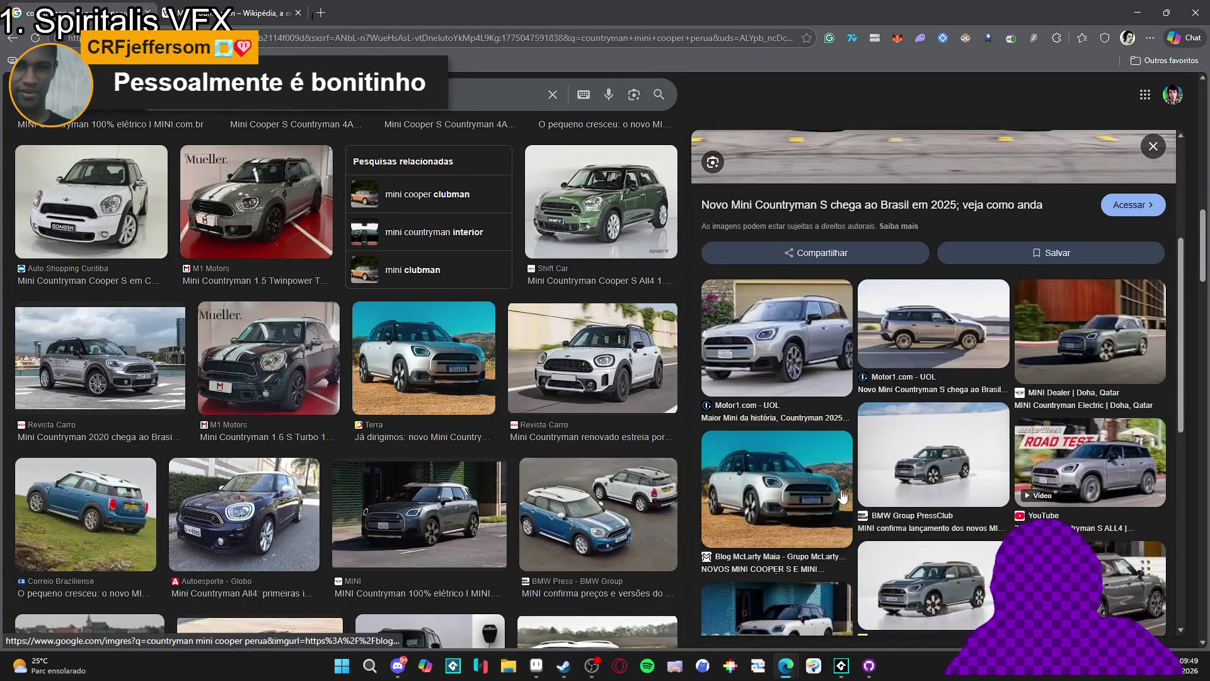
left_click(1060, 356)
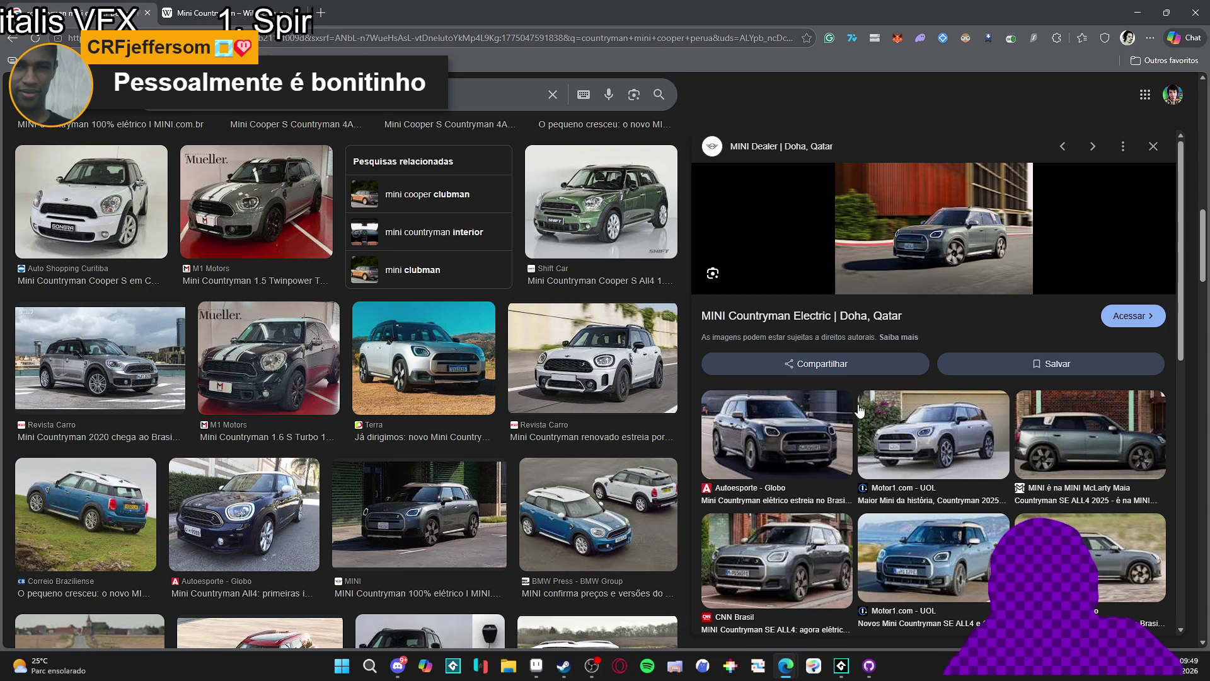
left_click(1079, 460)
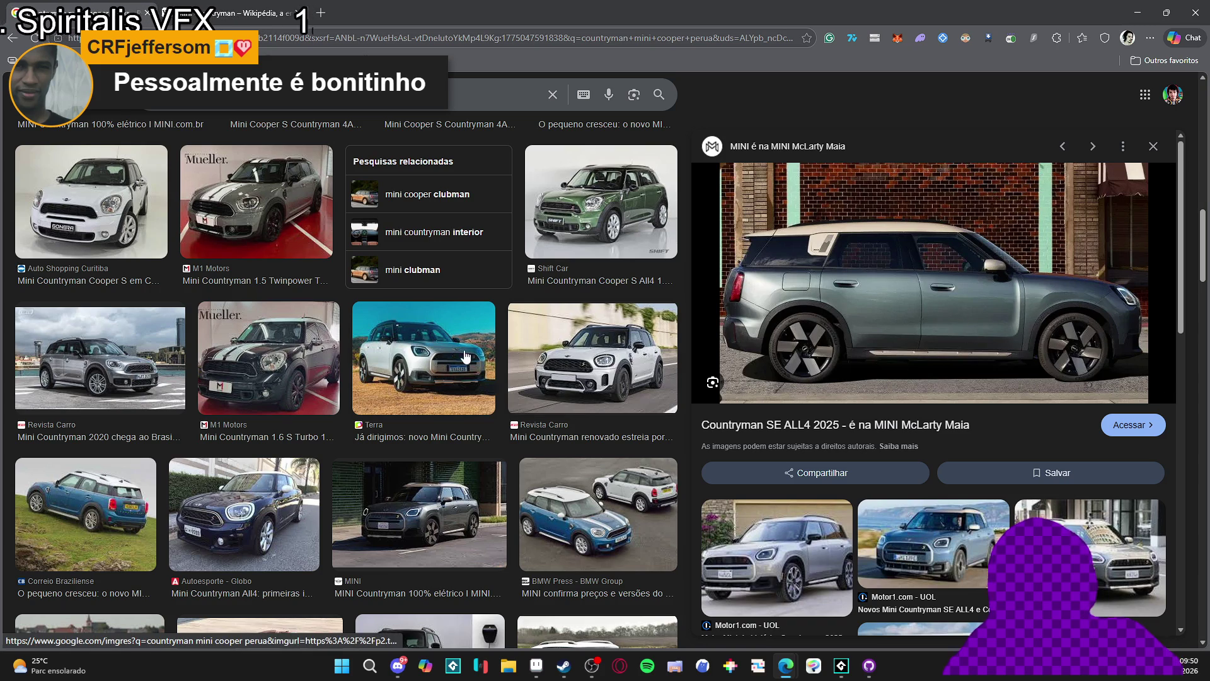
Preview the blue Correio Braziliense Countryman, then the green MINI Countryman 100% elétrico photo
left_click(39, 517)
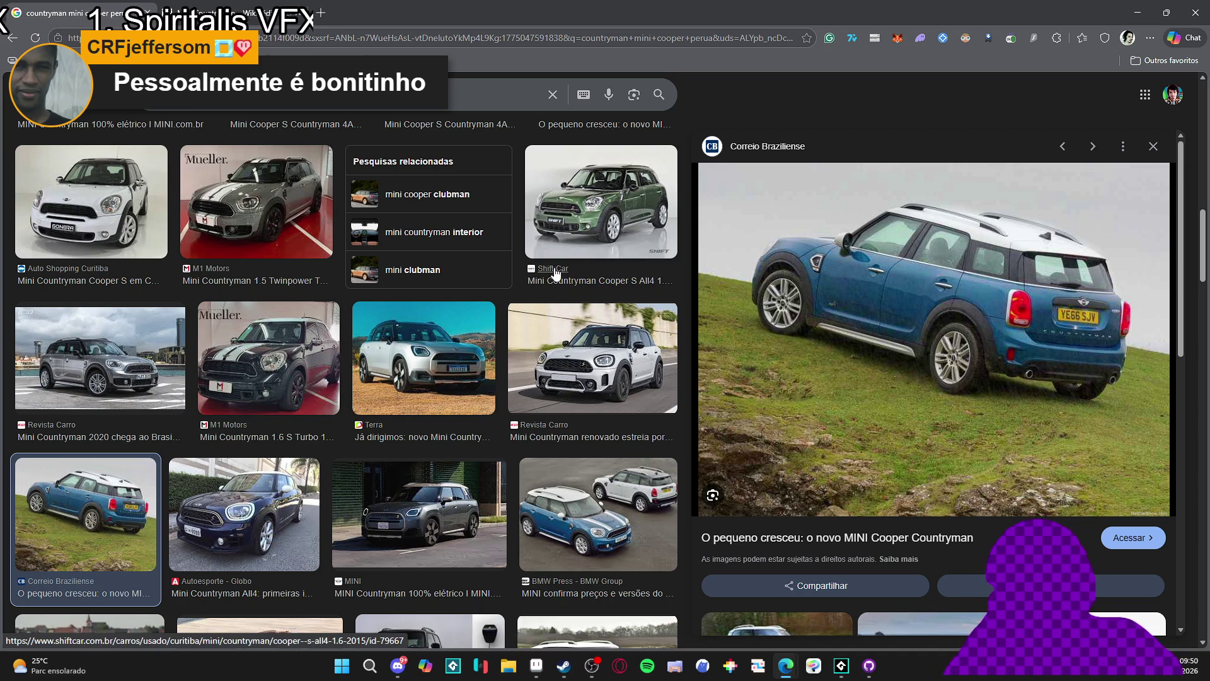
scroll(556, 273, "down", 2)
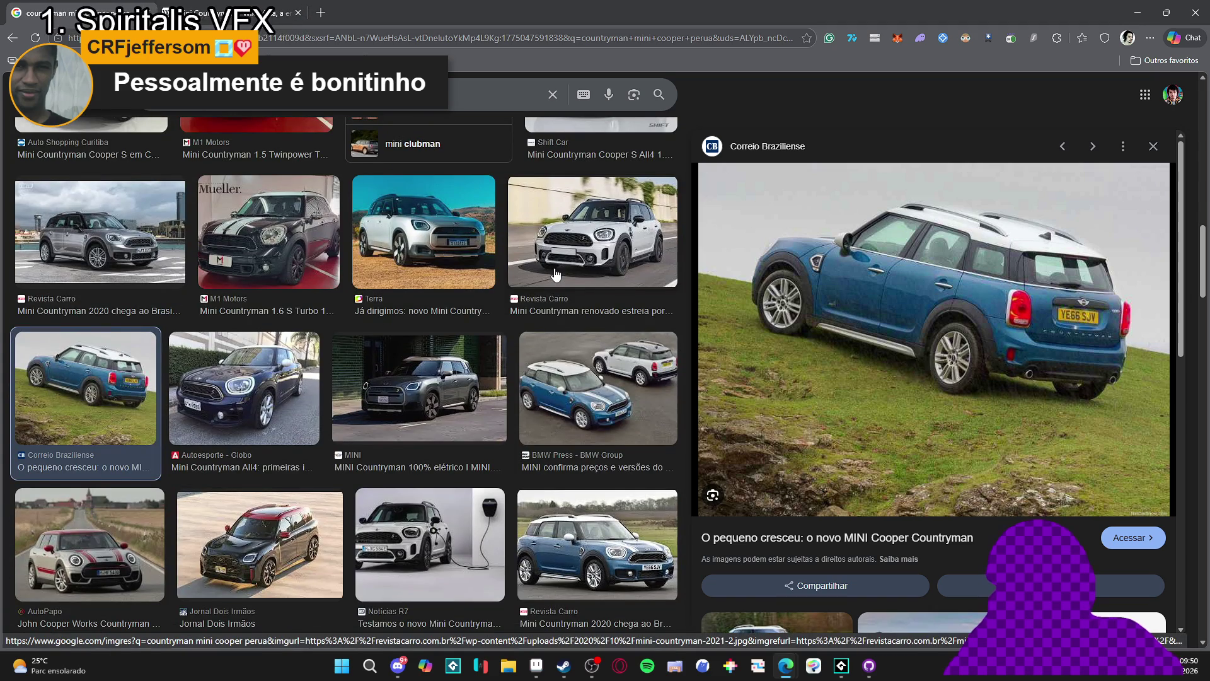
scroll(556, 273, "down", 5)
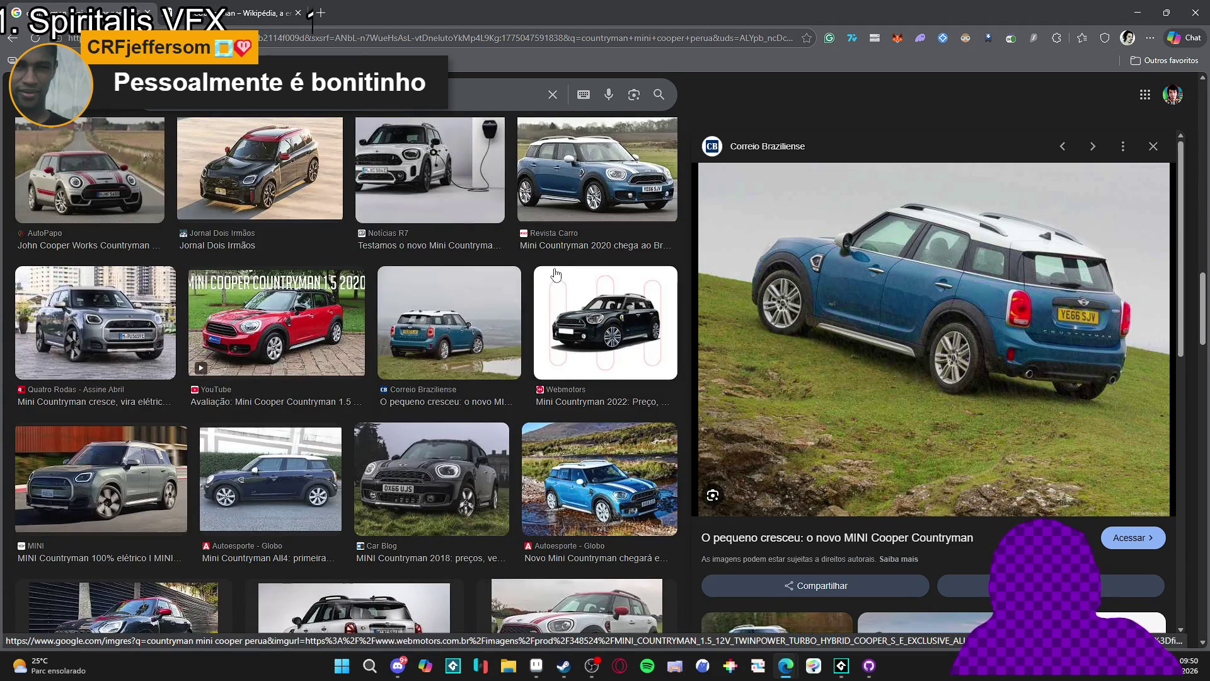
left_click(101, 479)
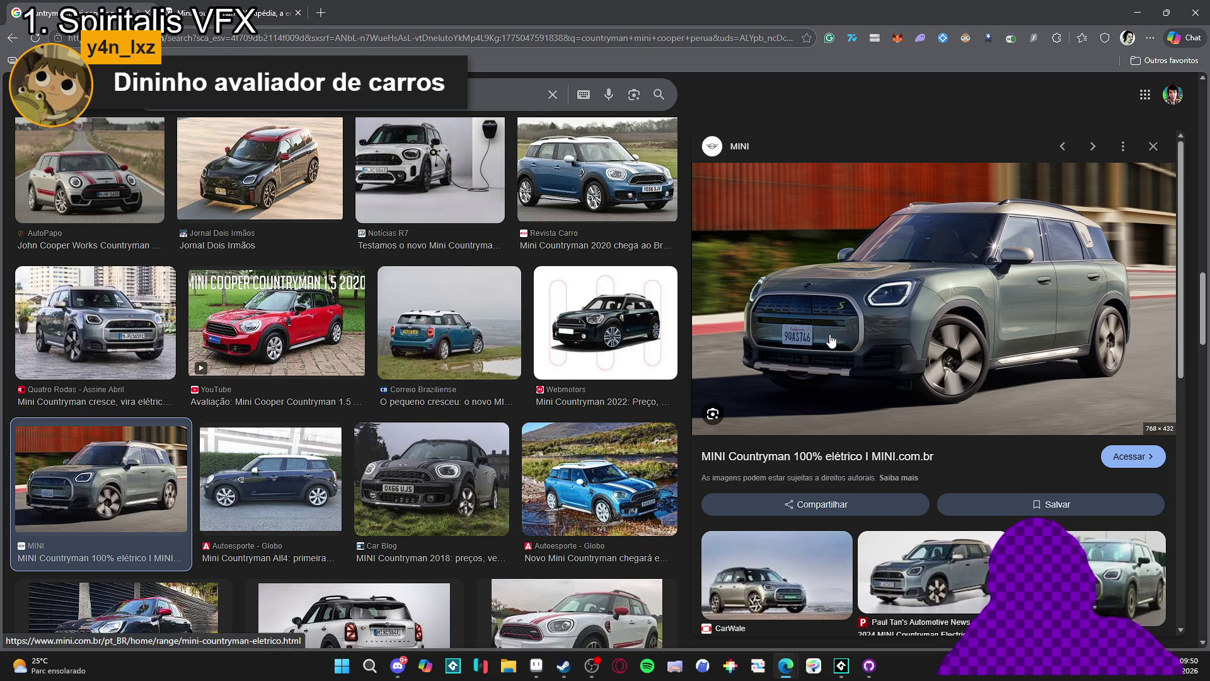
Preview the grey striped M1 Motors Countryman photo and return to the top of results
scroll(512, 337, "up", 5)
scroll(512, 337, "up", 3)
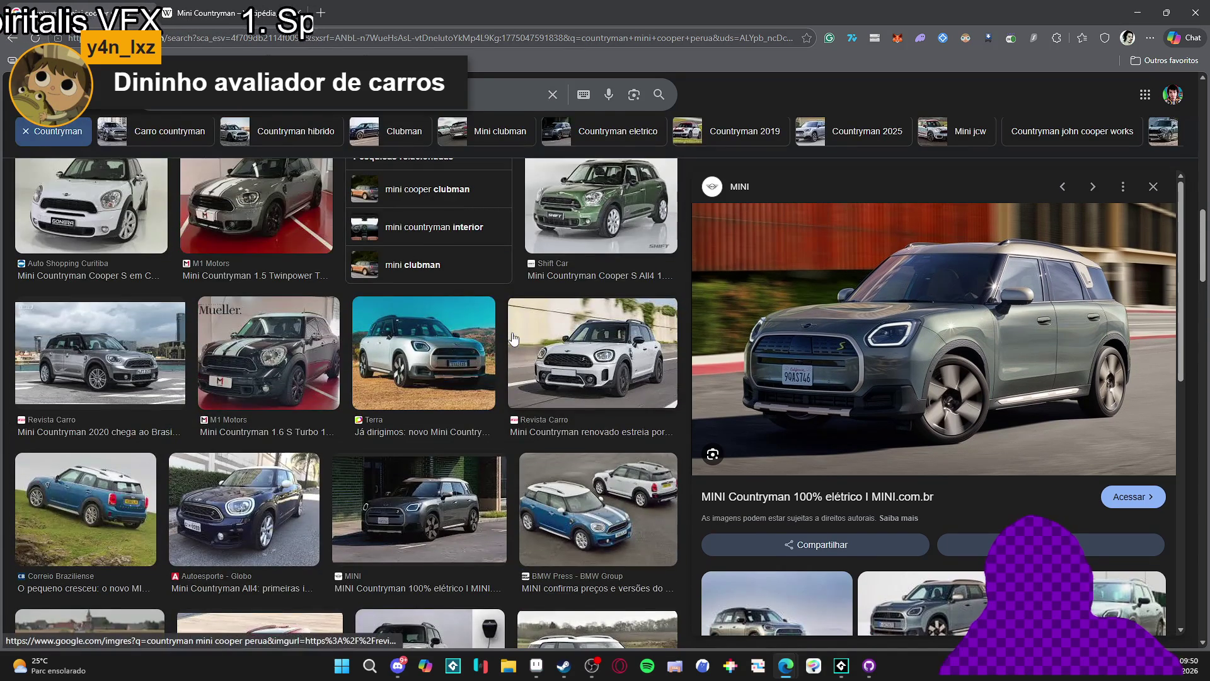
scroll(301, 343, "up", 2)
scroll(293, 359, "up", 2)
left_click(282, 439)
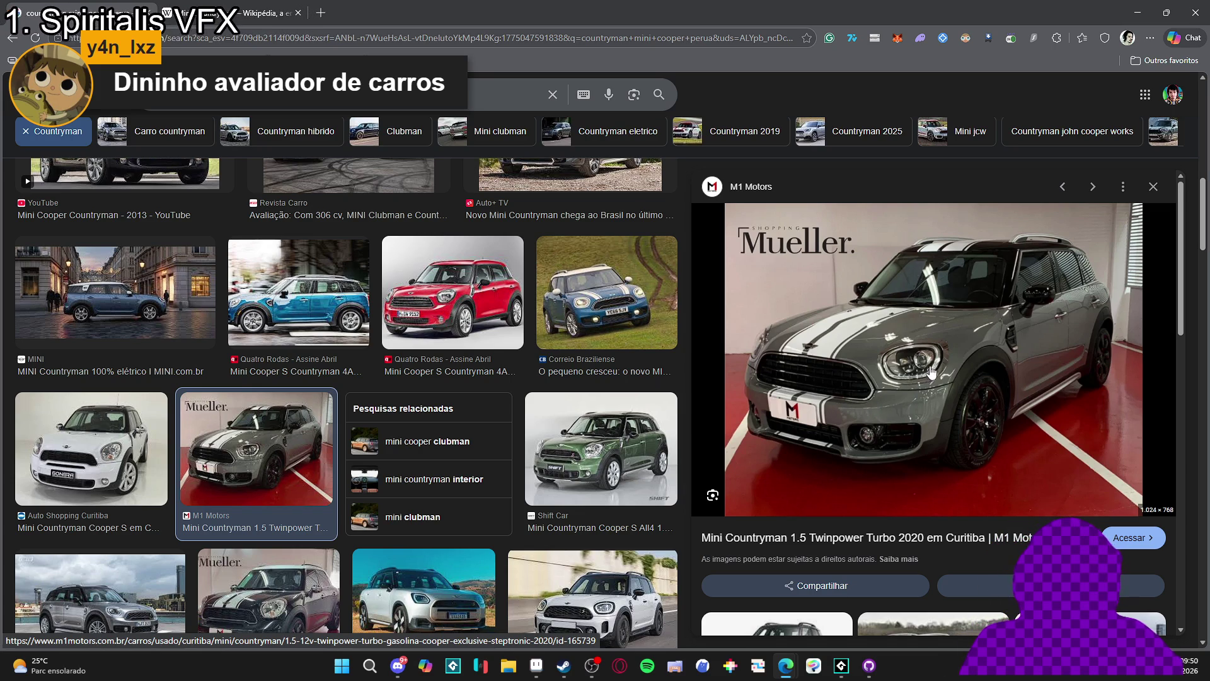
scroll(528, 287, "up", 4)
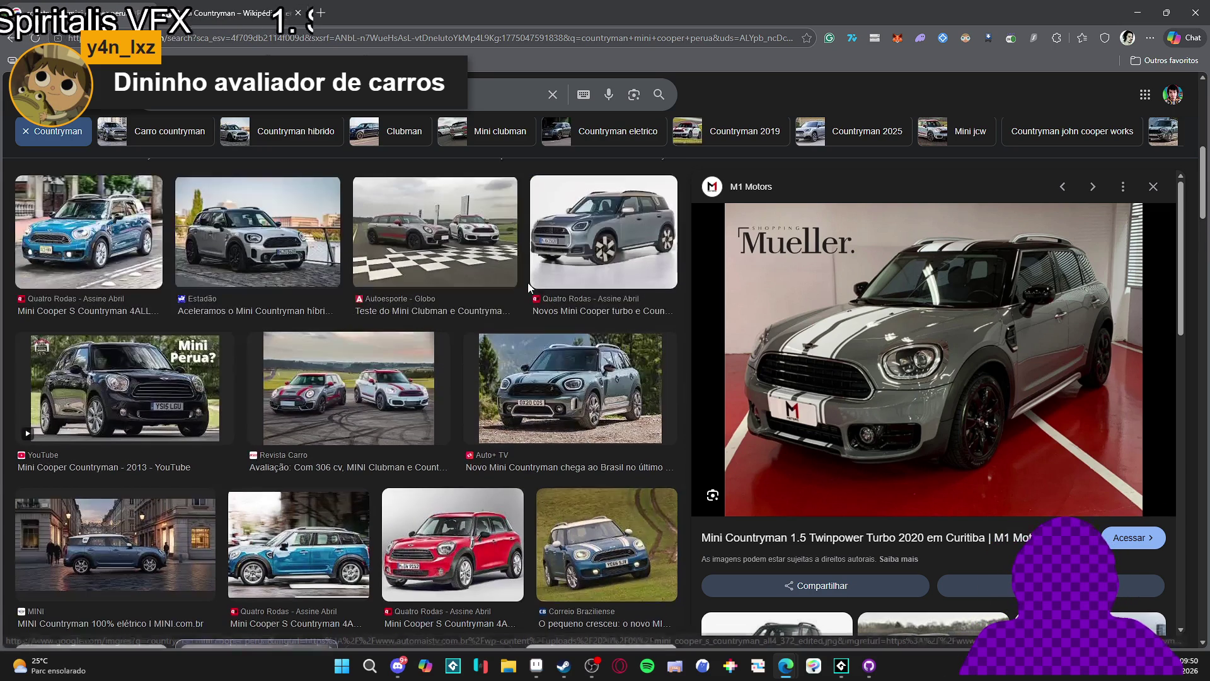
scroll(528, 287, "up", 2)
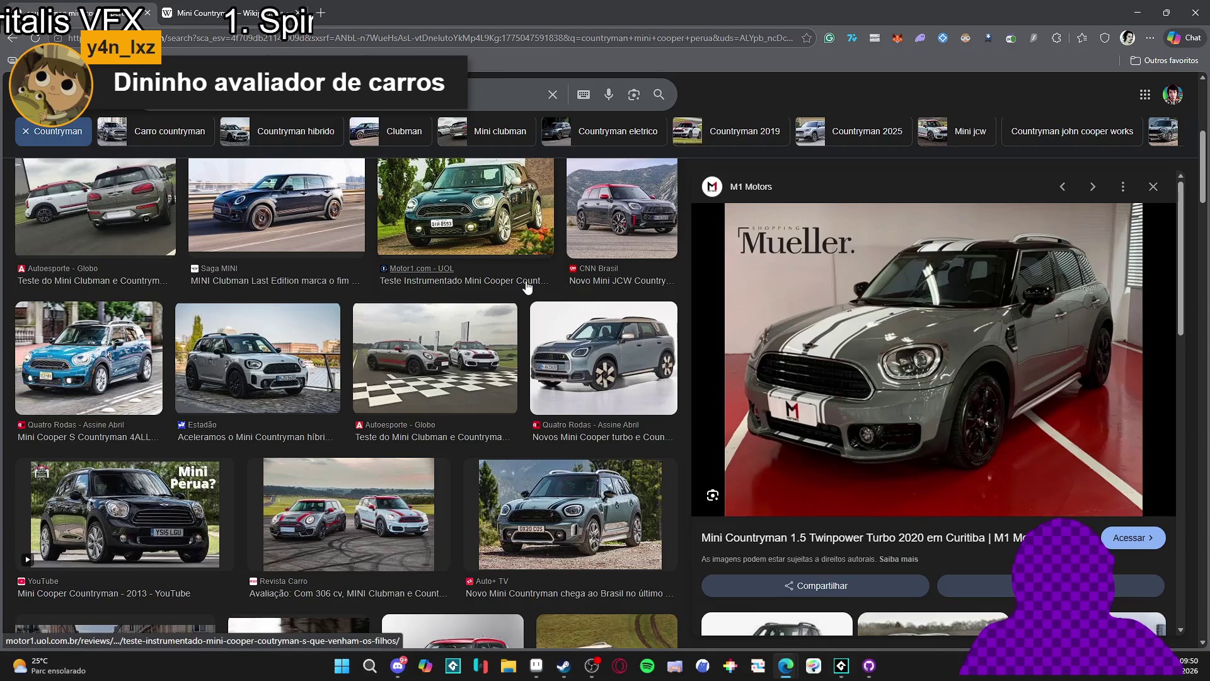
scroll(528, 287, "up", 3)
scroll(527, 285, "up", 2)
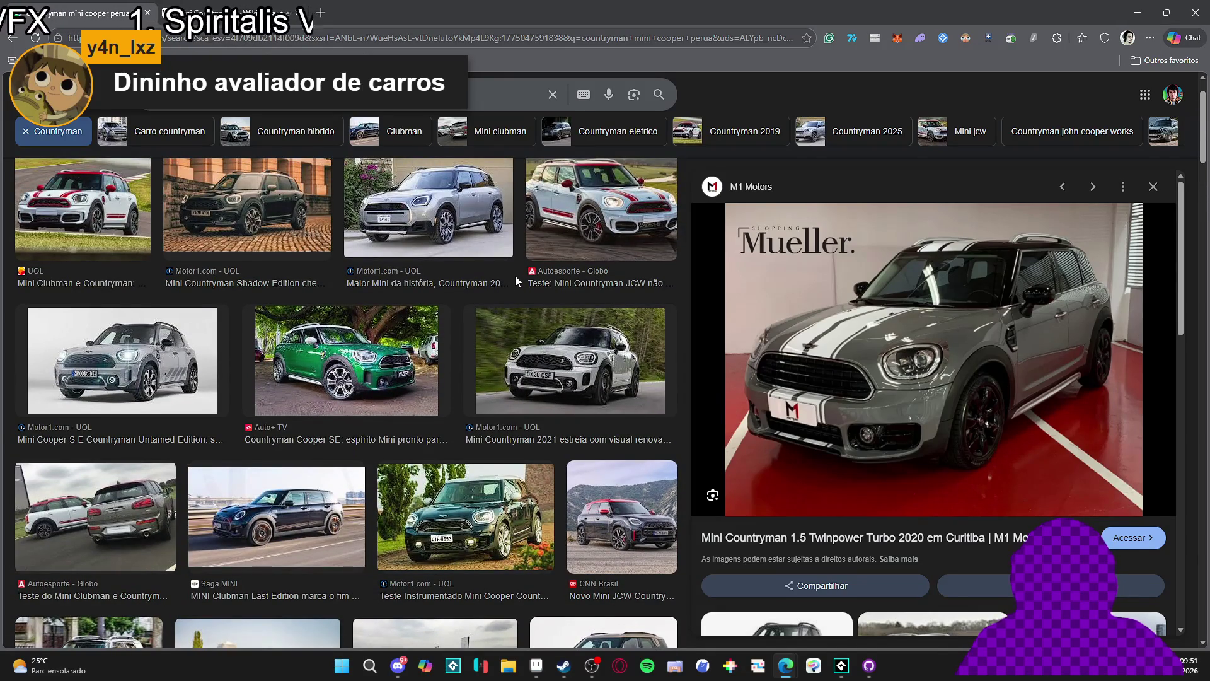
scroll(515, 280, "down", 2)
scroll(516, 281, "up", 4)
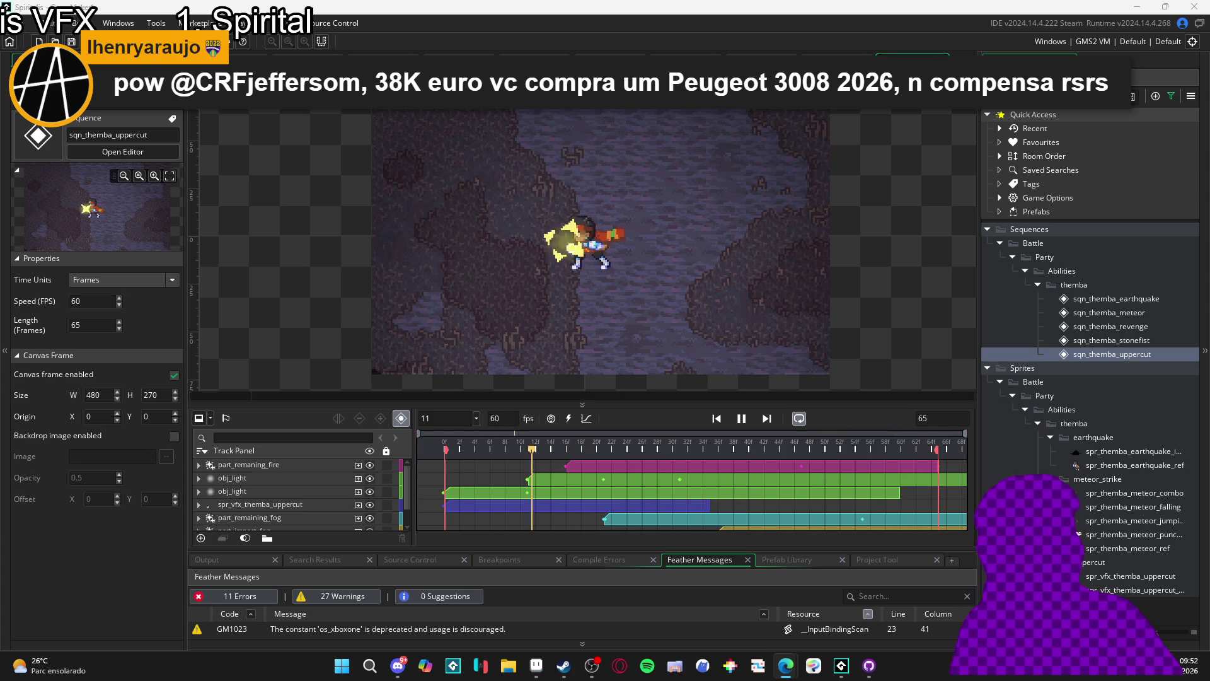
Bring GameMaker to the front and open its taskbar jump list
left_click(481, 38)
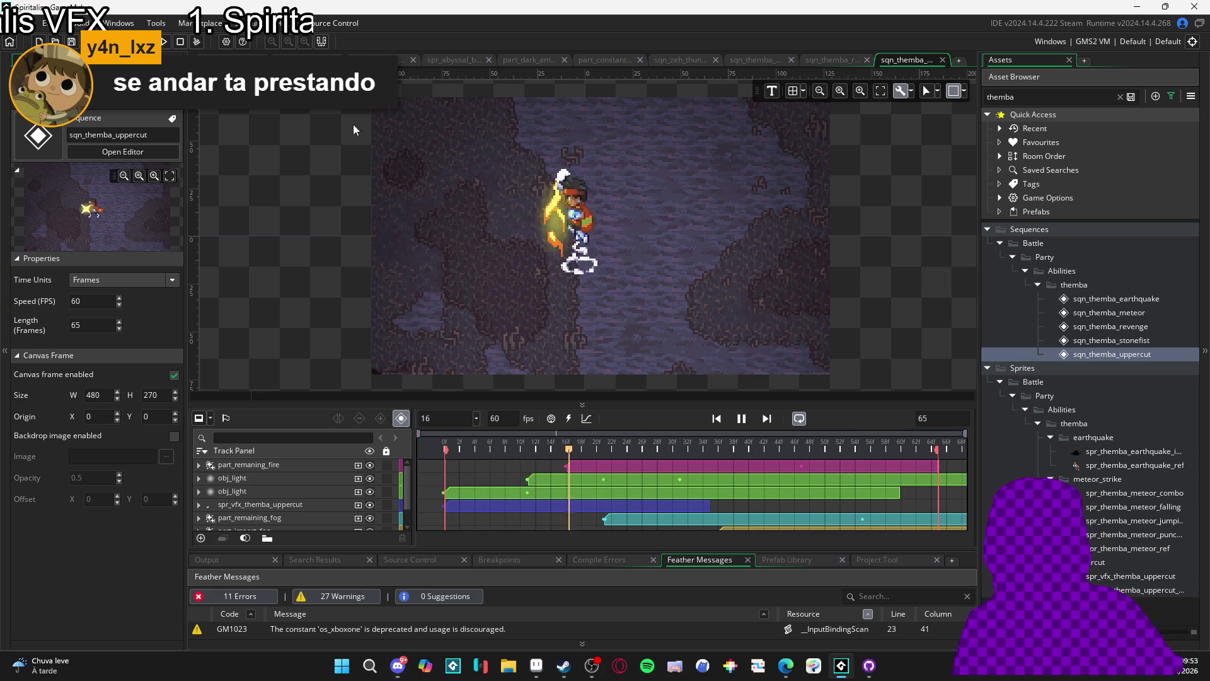
right_click(841, 673)
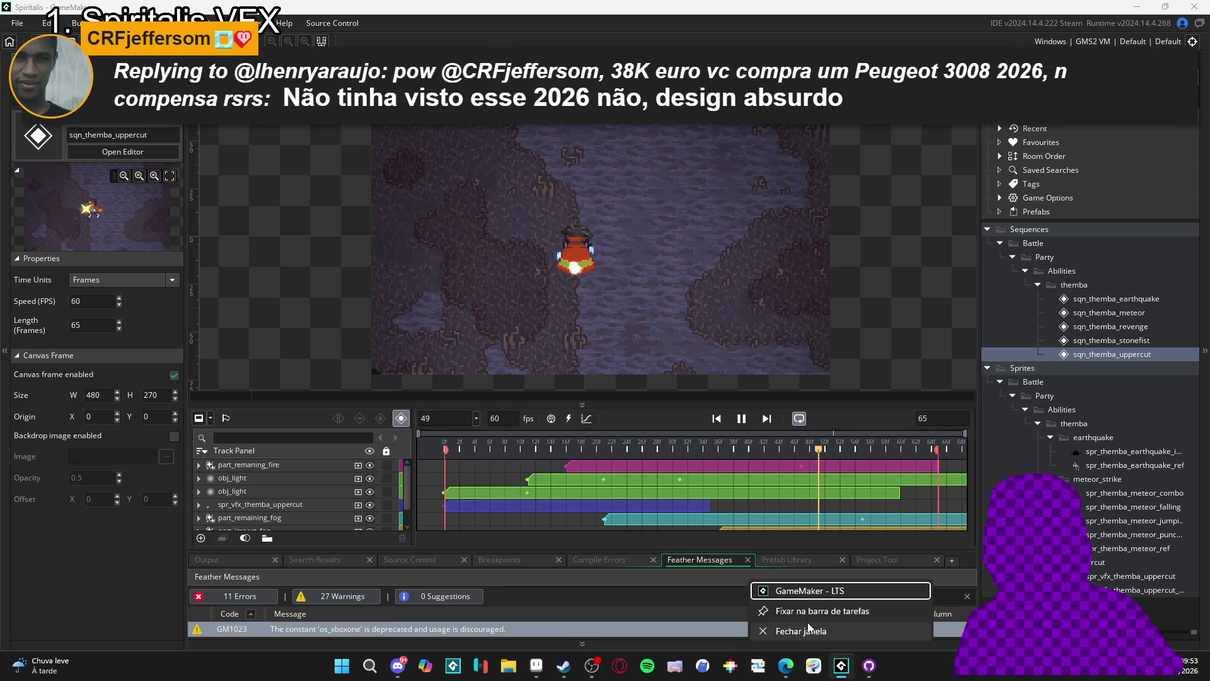
Close GameMaker, commit 115 files to dino-devlopment as 'abyssal_bog_updated', and push to origin
left_click(803, 630)
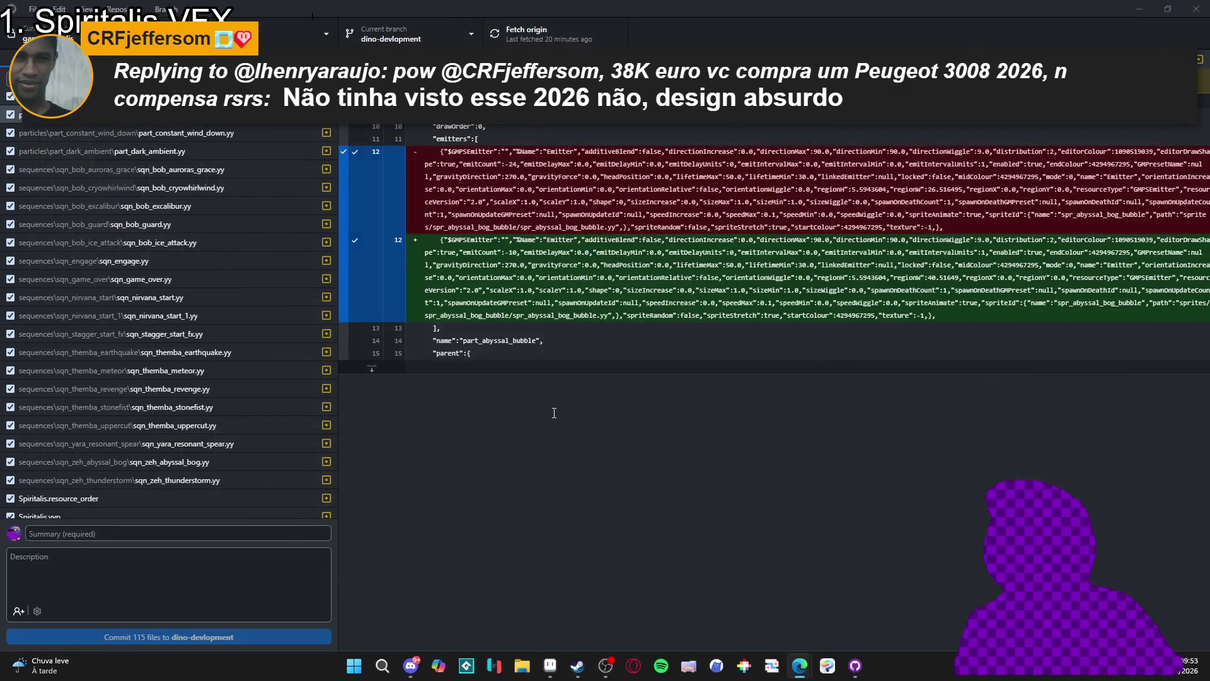
left_click(120, 533)
type("abyssal_bog_updated")
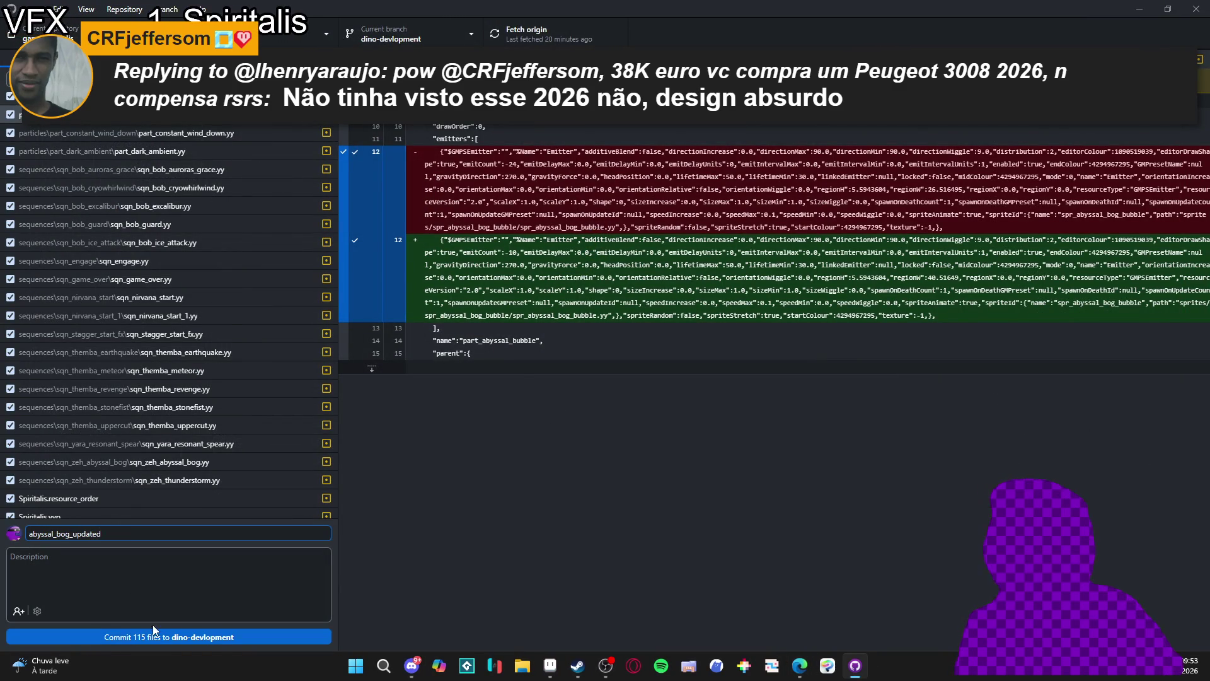
left_click(177, 636)
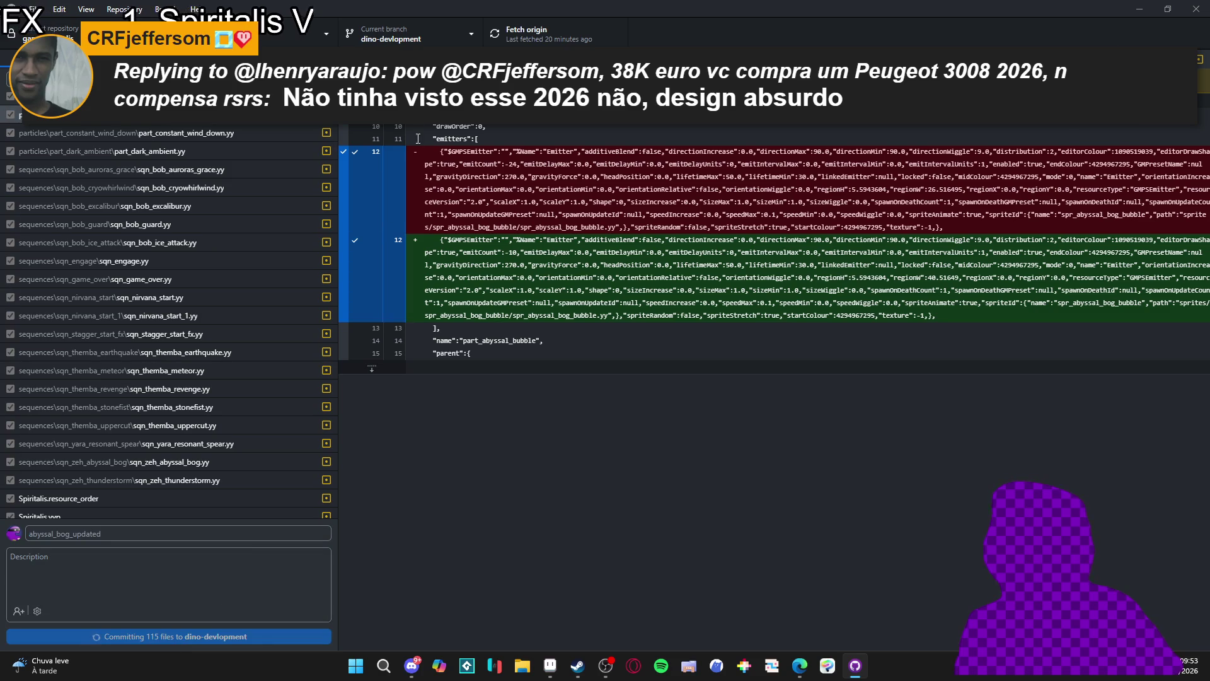
key("ctrl+p")
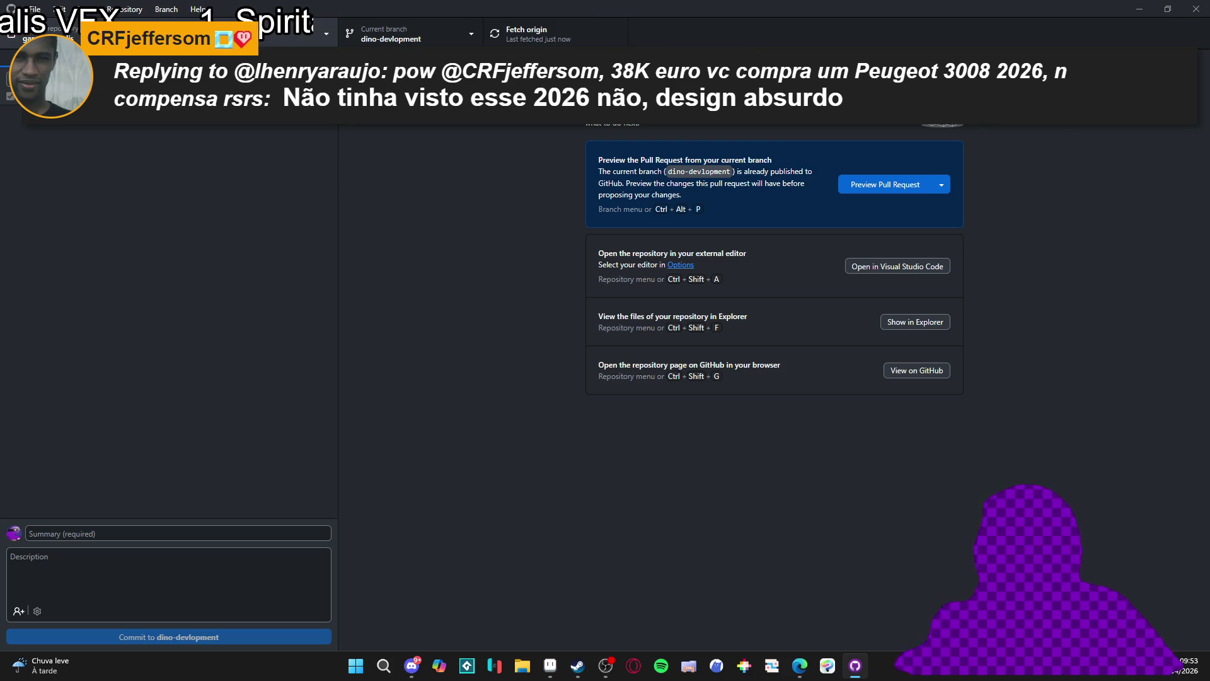
Switch to the desktop_pet repository, review its history and desktop_pet.yyp diff, then bring up Steam
key("ctrl+t")
left_click(40, 196)
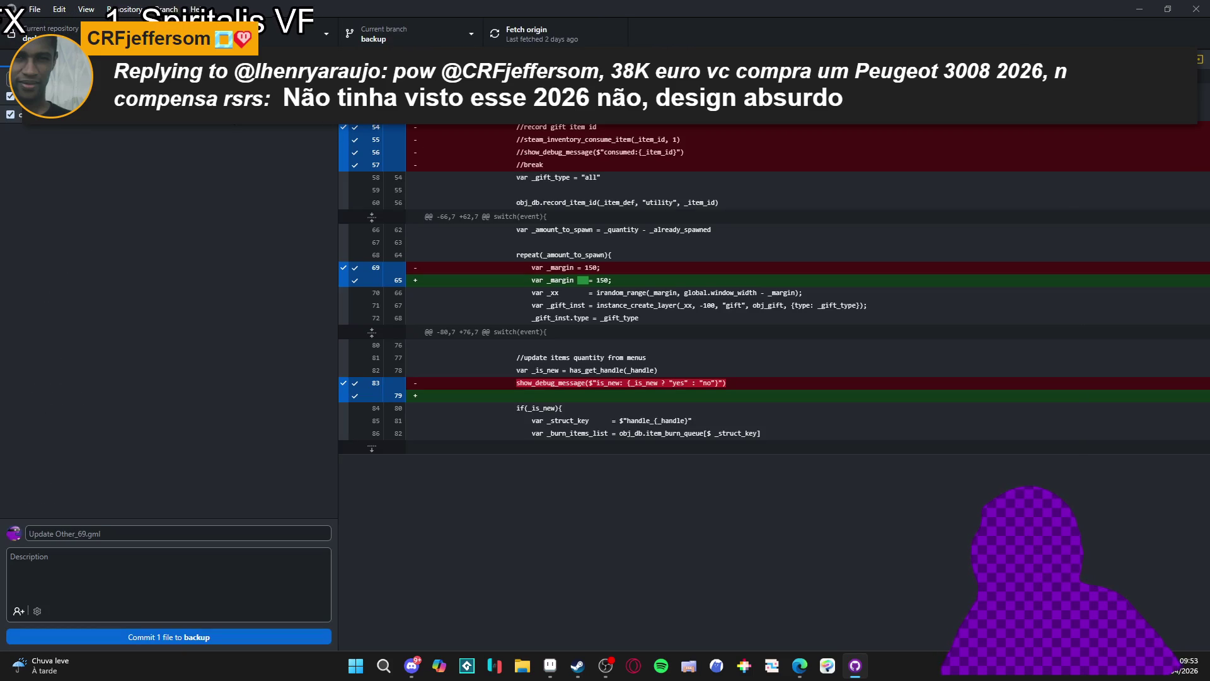
key("ctrl+2")
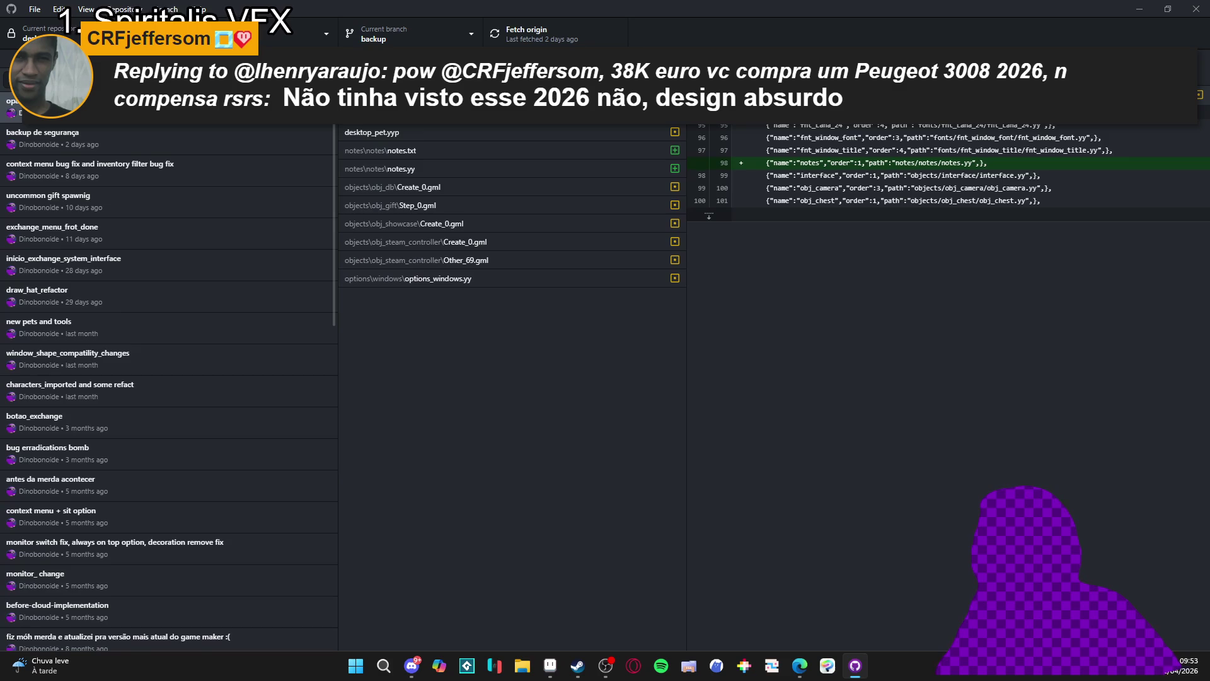
left_click(458, 140)
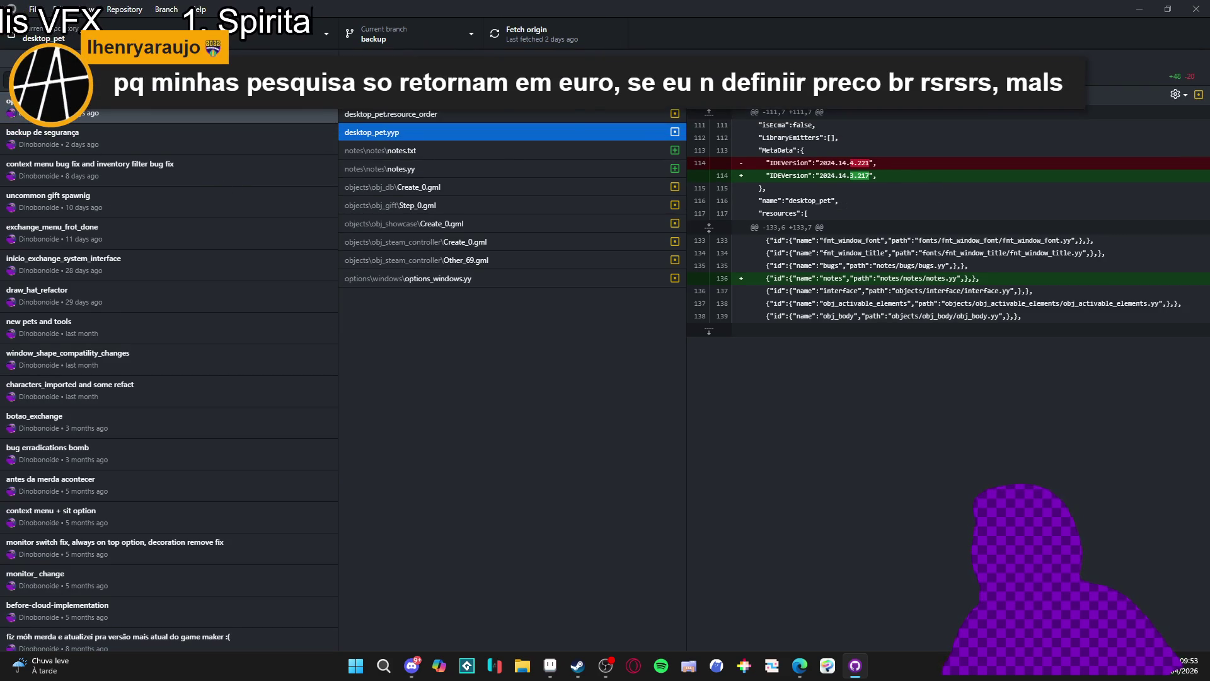
key("ctrl+1")
left_click(578, 665)
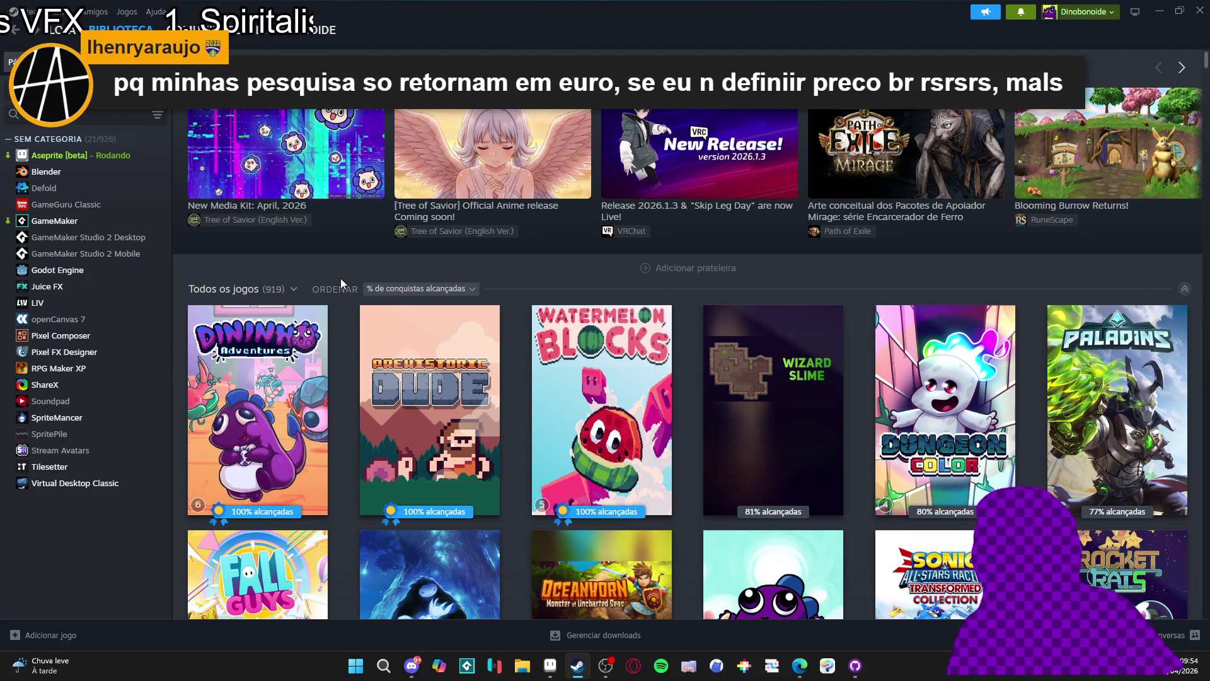
Switch GameMaker to version 2024.14.3 in its Steam properties, then return to the browser
left_click(95, 223)
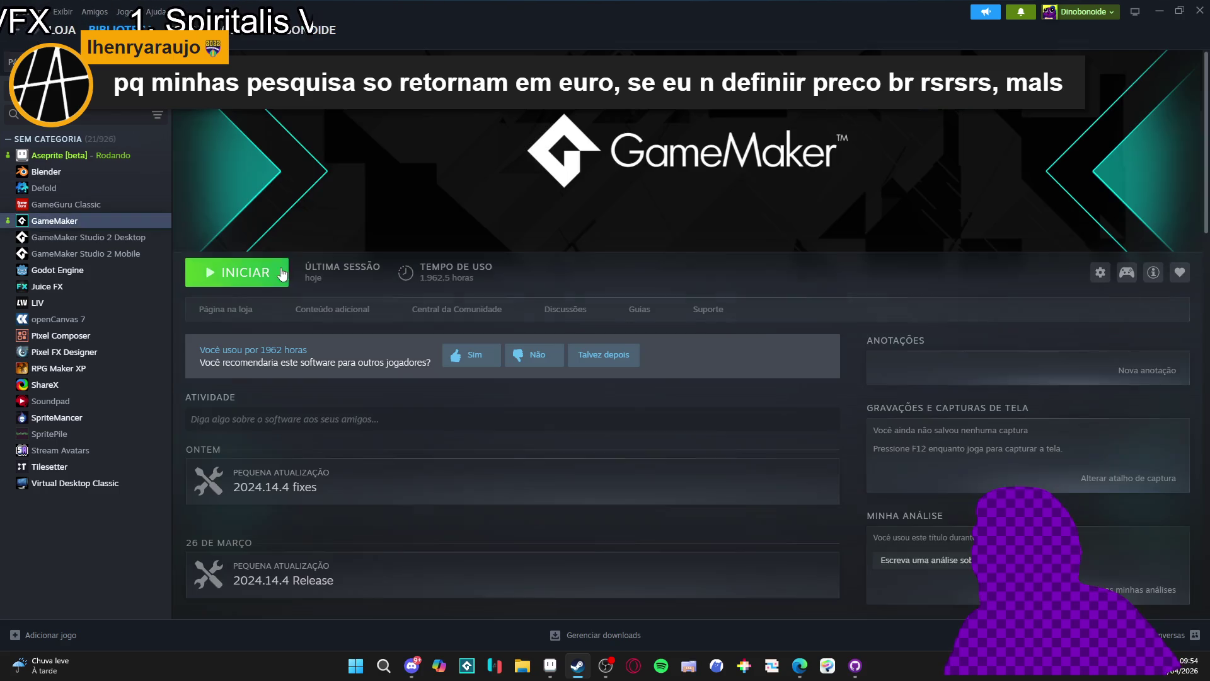
right_click(73, 225)
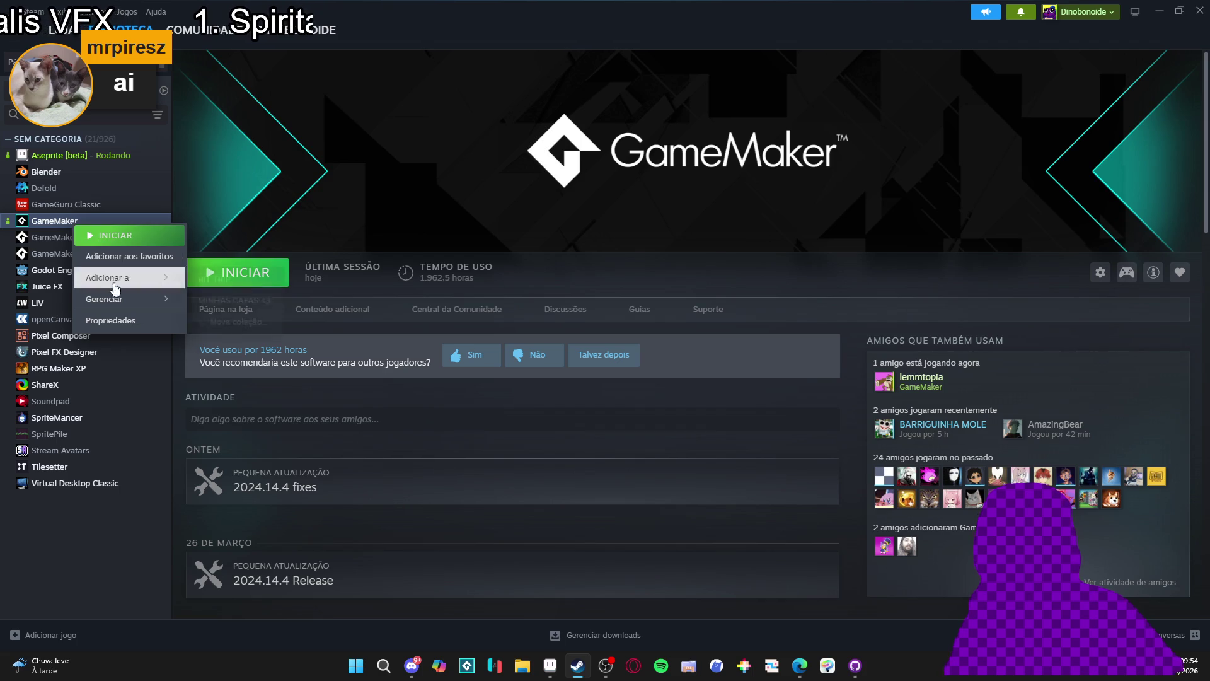
left_click(113, 320)
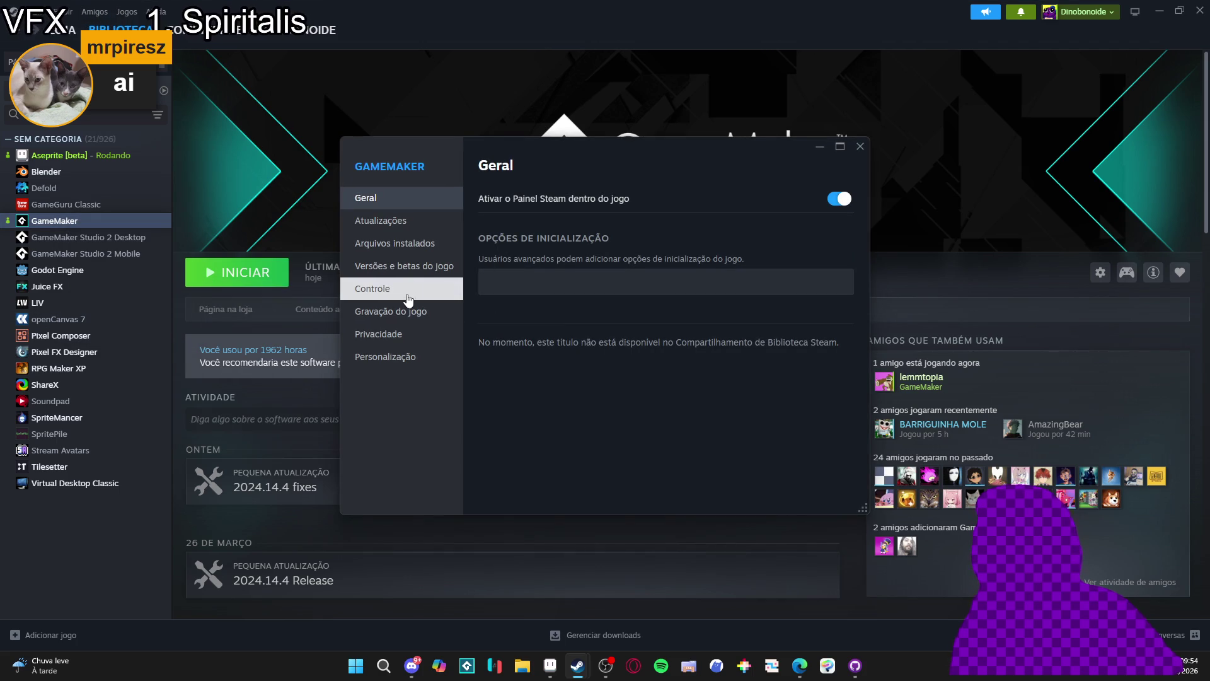
left_click(406, 267)
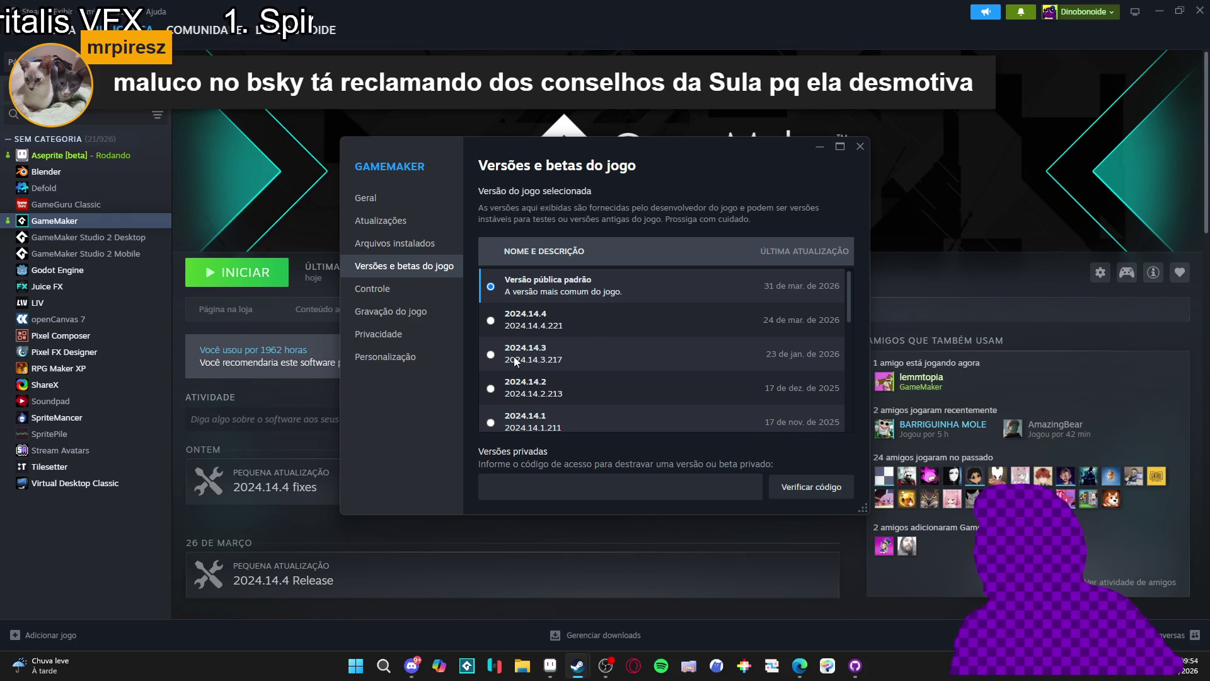
left_click(491, 354)
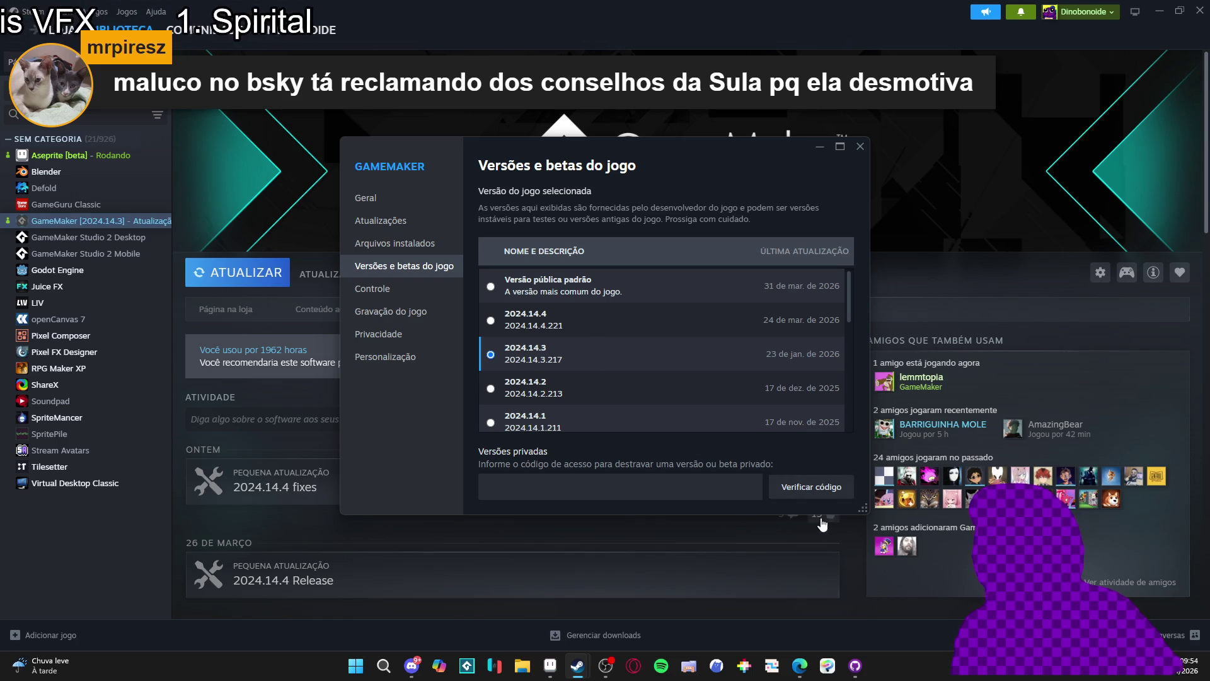
left_click(860, 146)
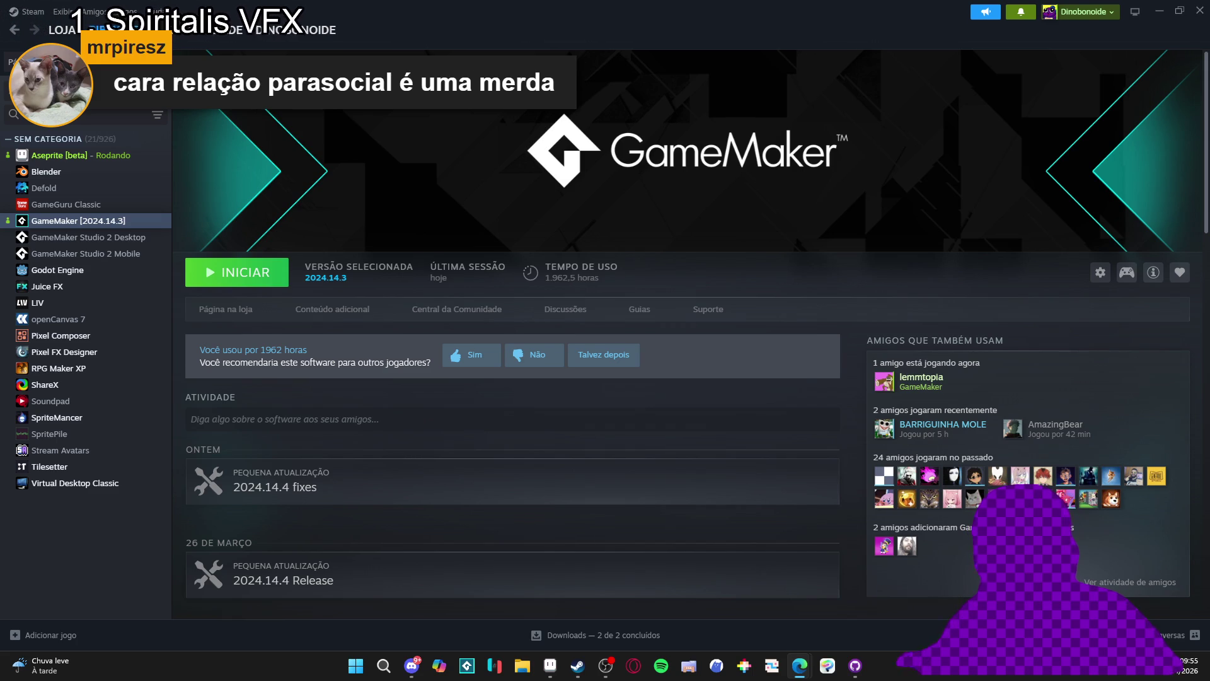
key("alt+Tab")
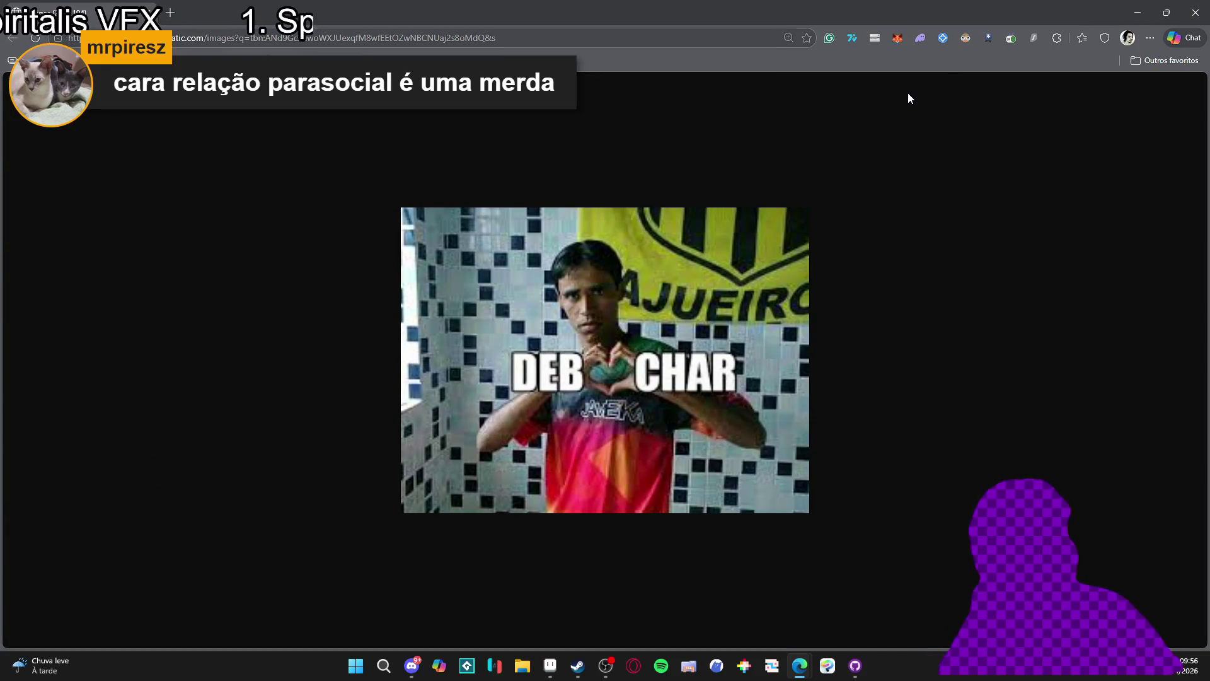
left_click(1196, 9)
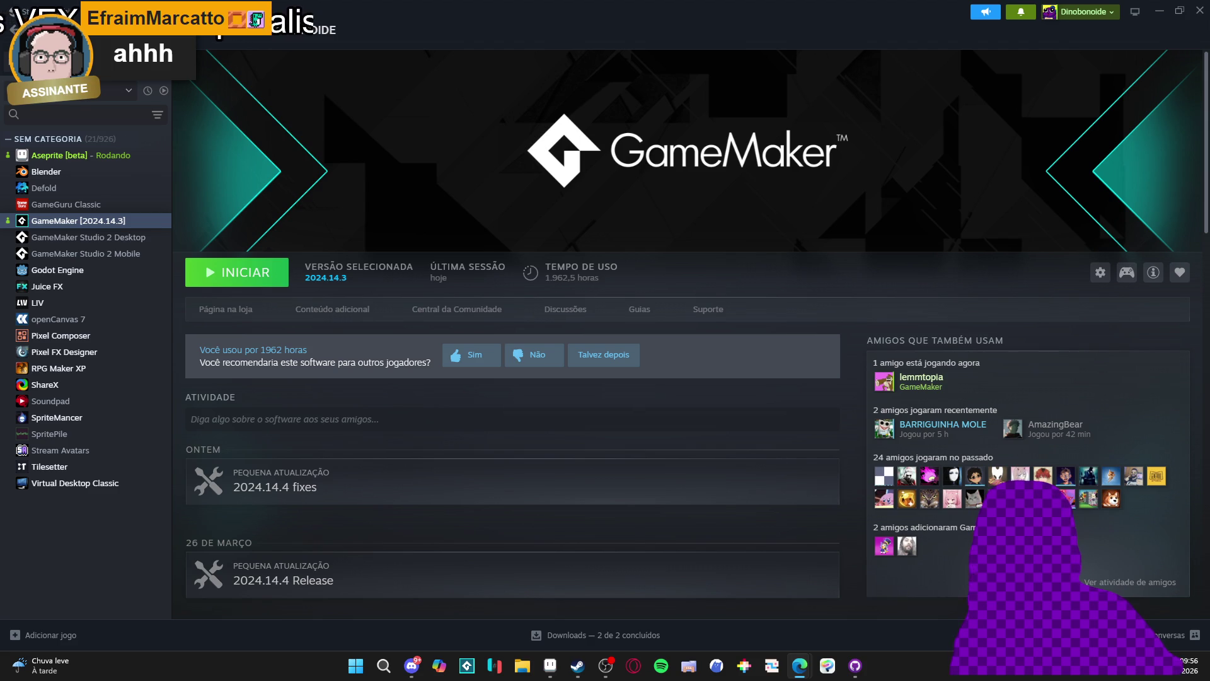
Launch GameMaker 2024.14.3 from its Steam library page
left_click(253, 284)
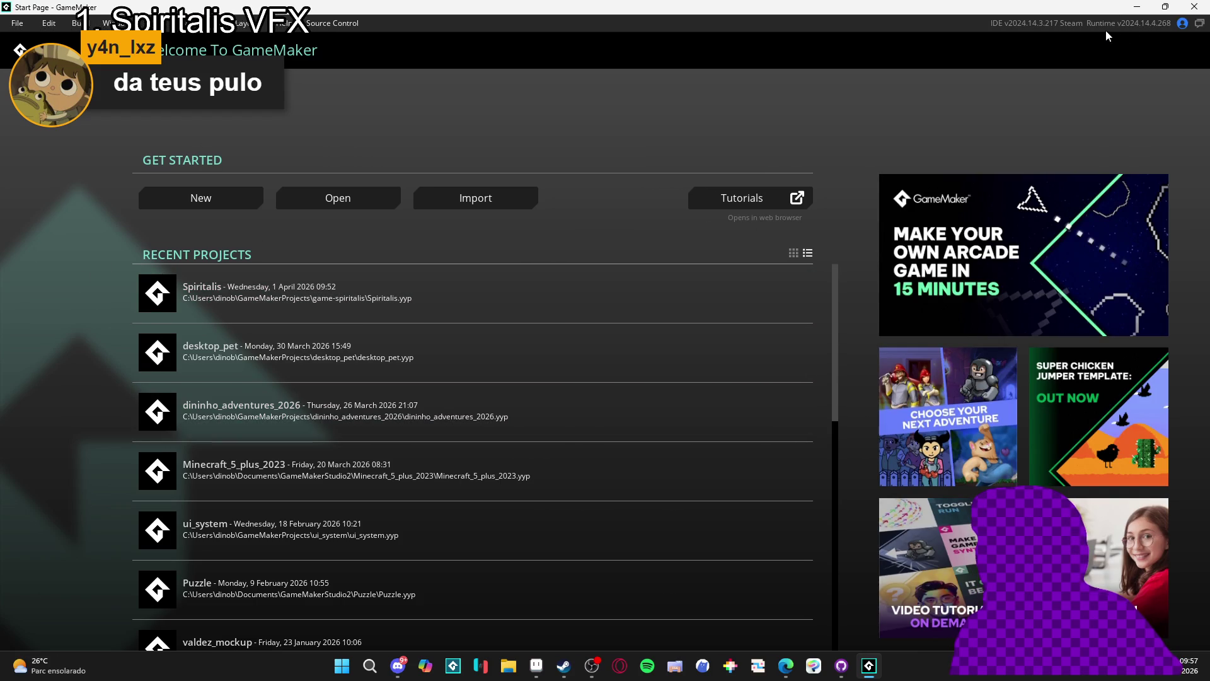
In Preferences, select Master runtime 2024.14.3.260 and confirm the IDE restart
left_click(17, 22)
left_click(73, 146)
scroll(399, 430, "down", 1)
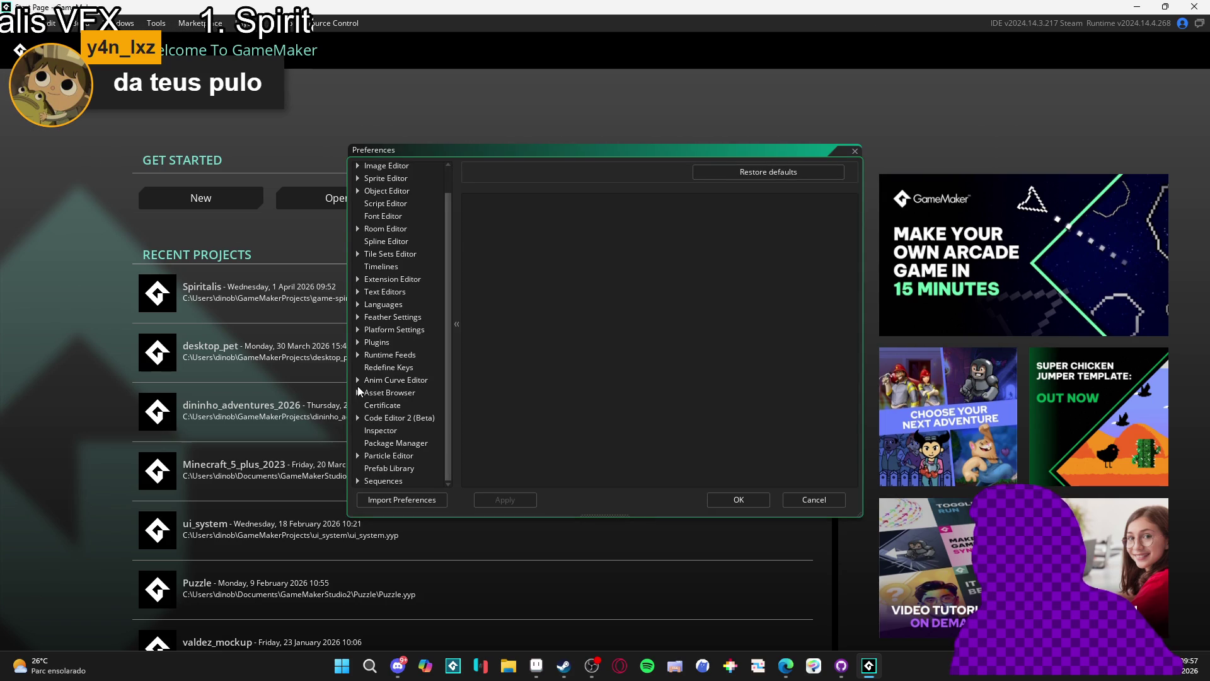
left_click(368, 356)
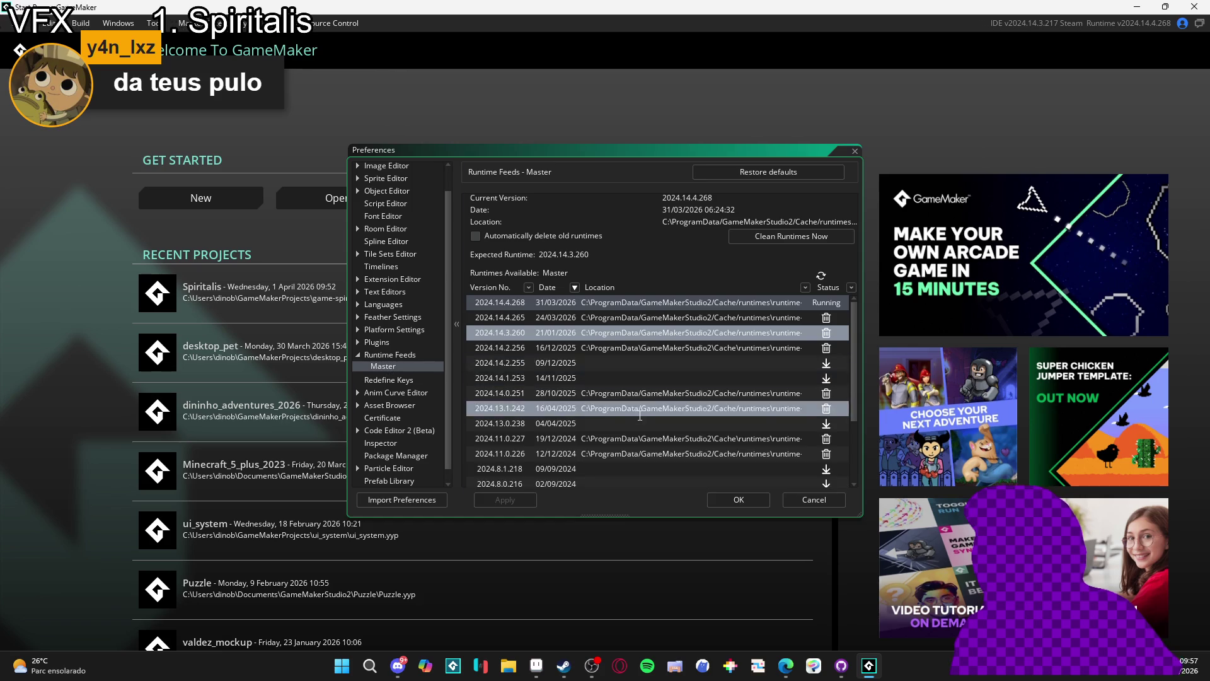
double_click(565, 331)
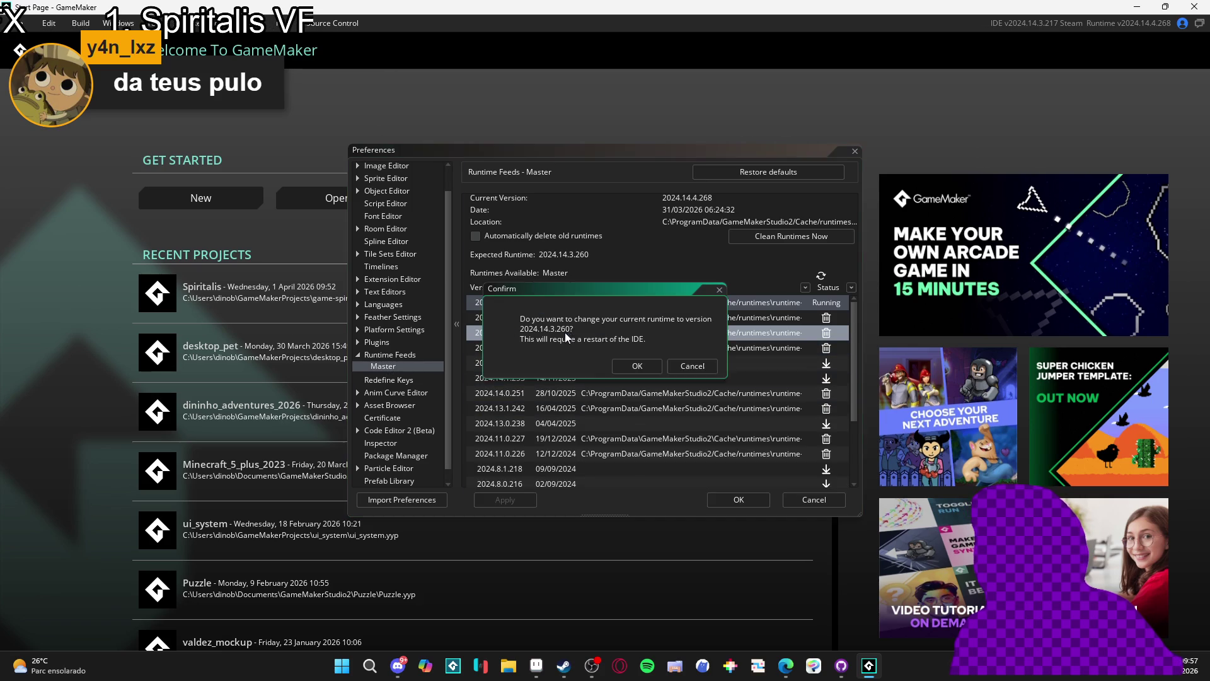
left_click(638, 359)
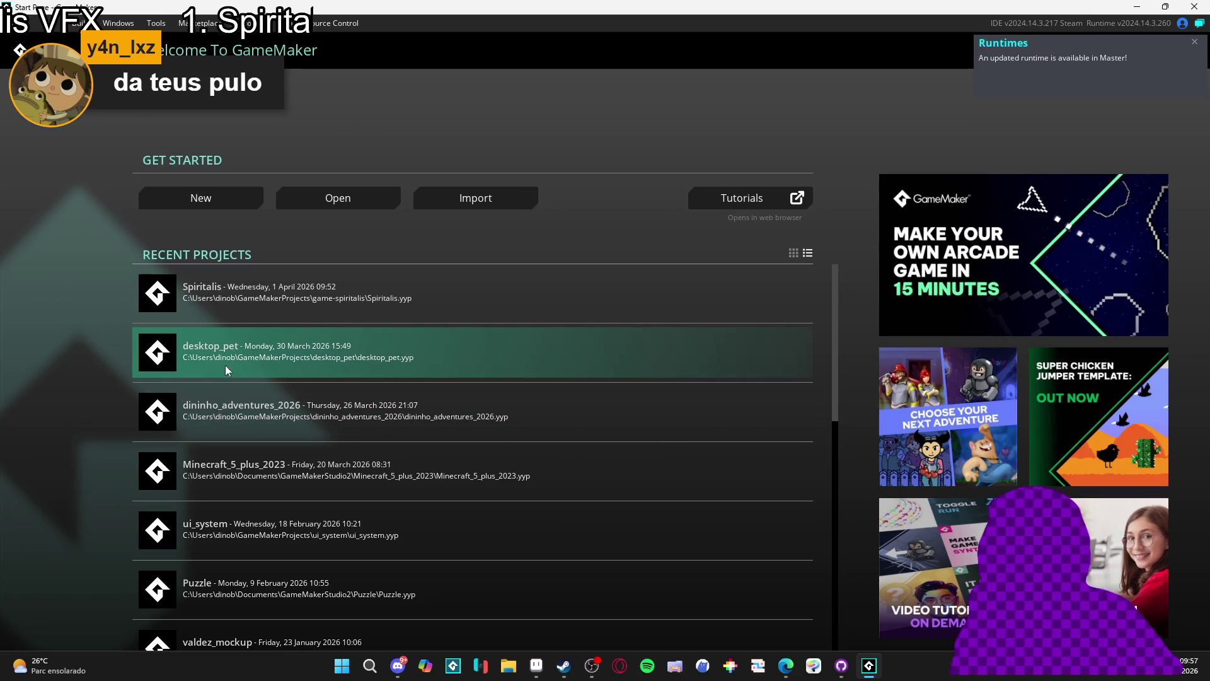
Dismiss the updated-runtime notification and open desktop_pet from Recent Projects
left_click(1195, 43)
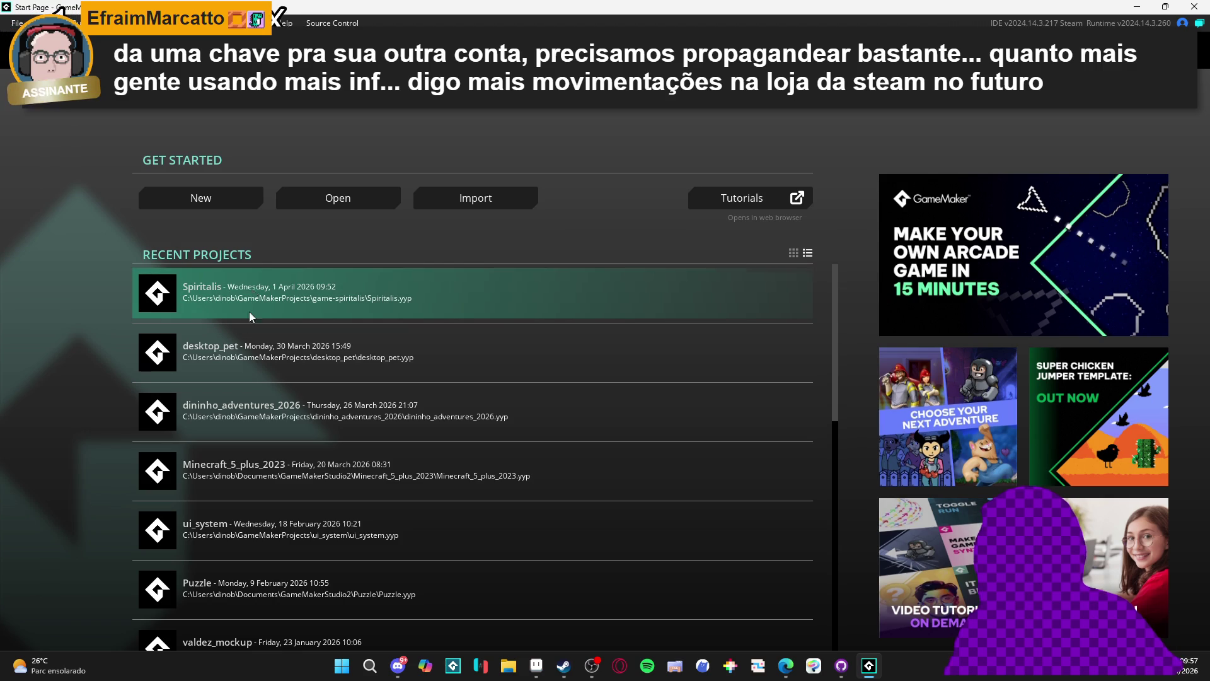
left_click(246, 342)
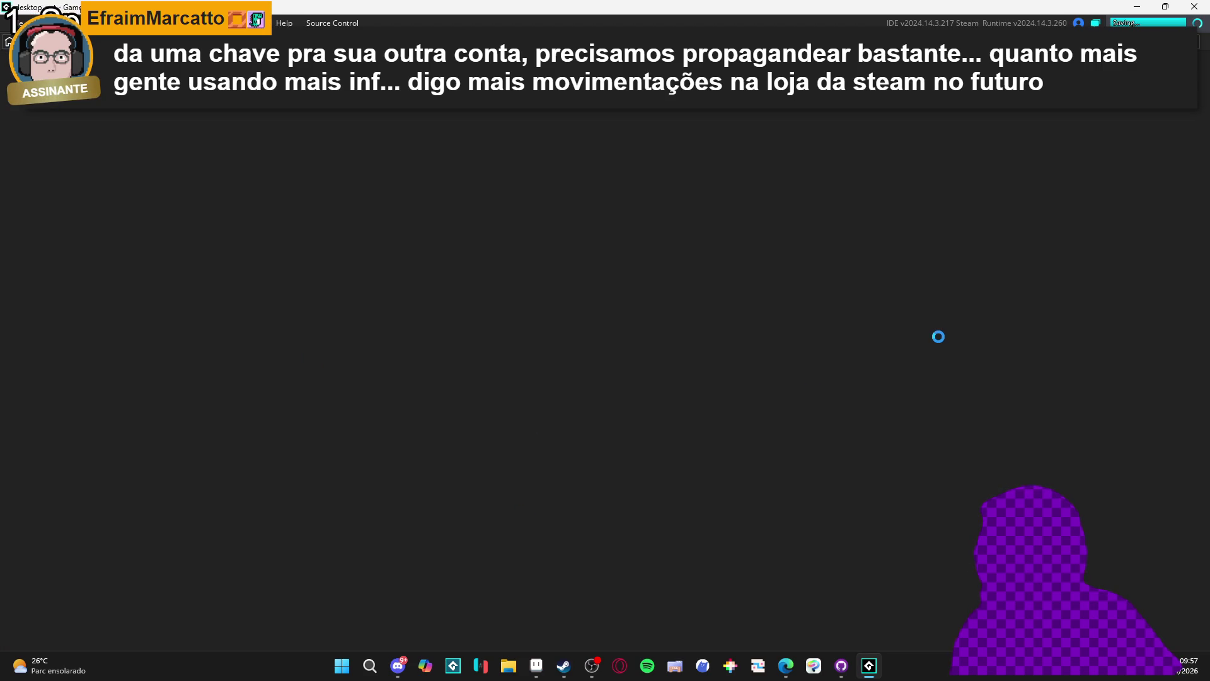
mouse_move(592, 666)
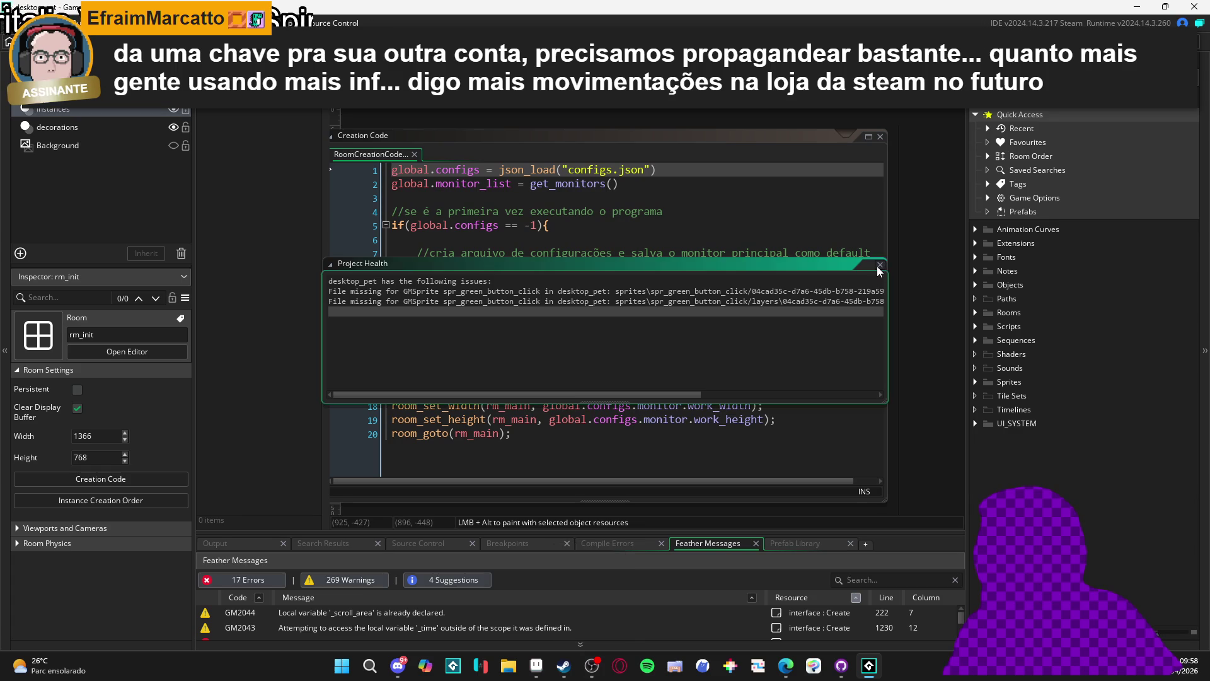
Close the project health report, reposition the Creation Code window, and switch to Steam
left_click(880, 264)
mouse_move(403, 128)
left_mouse_down()
mouse_move(459, 111)
mouse_move(413, 112)
left_mouse_up()
mouse_move(452, 113)
left_mouse_down()
mouse_move(402, 117)
mouse_move(460, 130)
mouse_move(408, 149)
left_mouse_up()
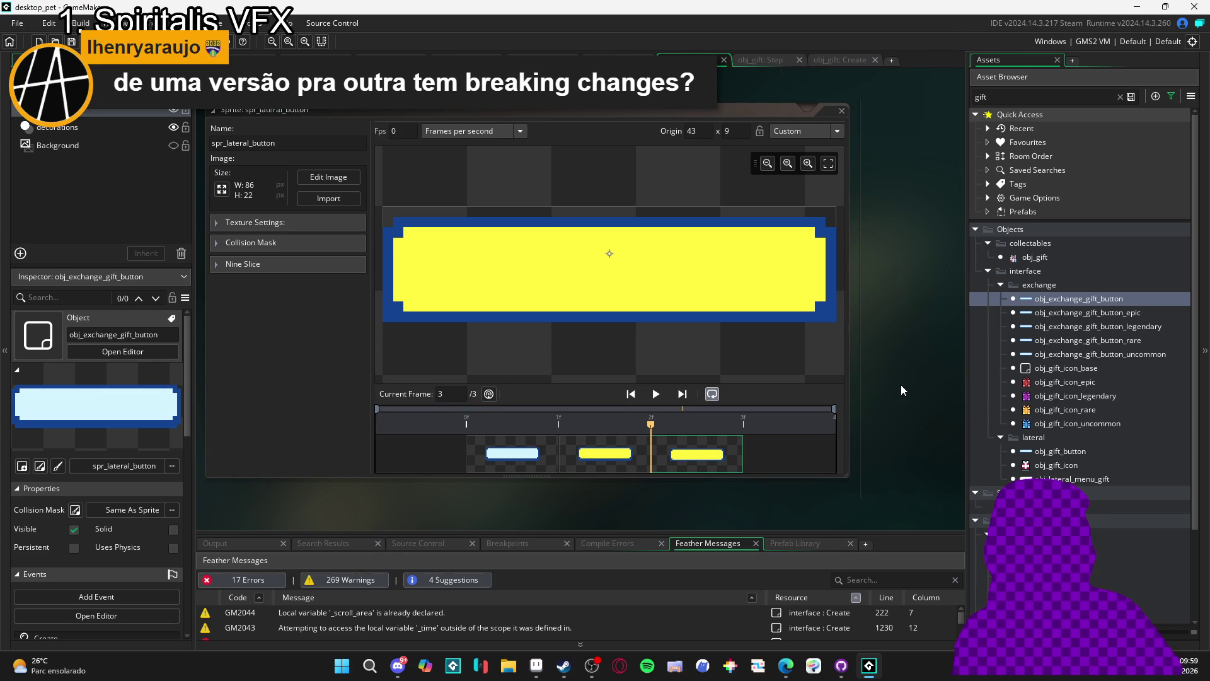
mouse_move(911, 387)
left_mouse_down()
mouse_move(939, 399)
mouse_move(904, 437)
left_mouse_up()
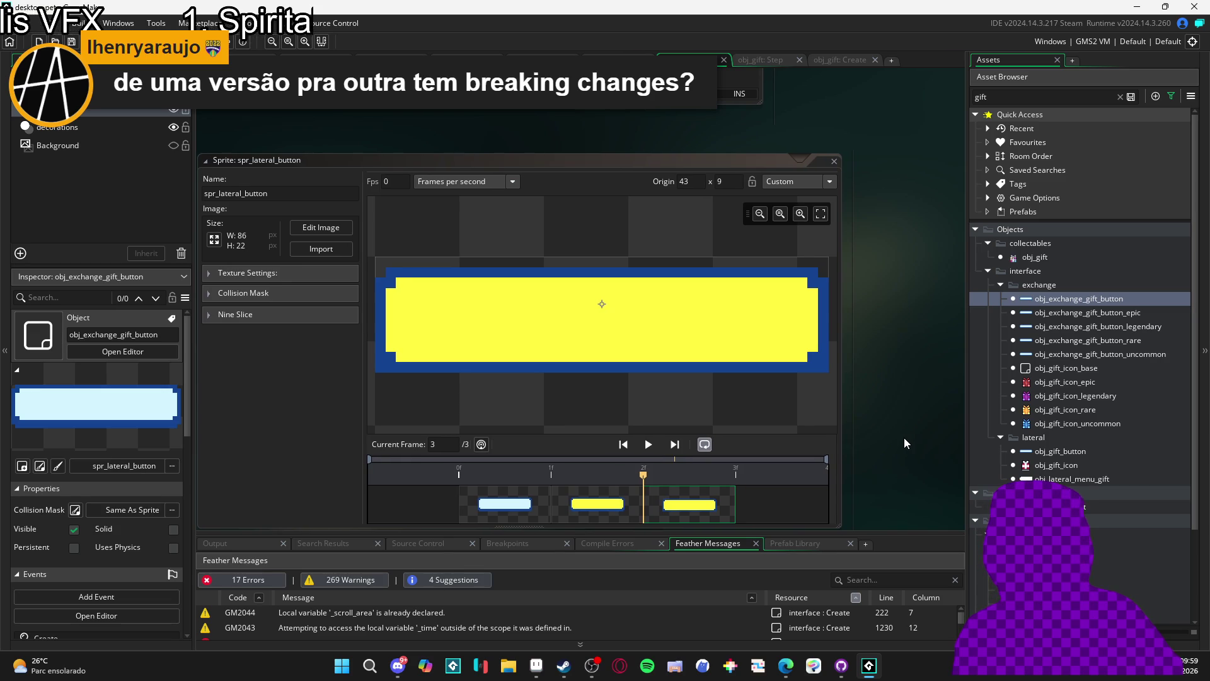
left_click(563, 666)
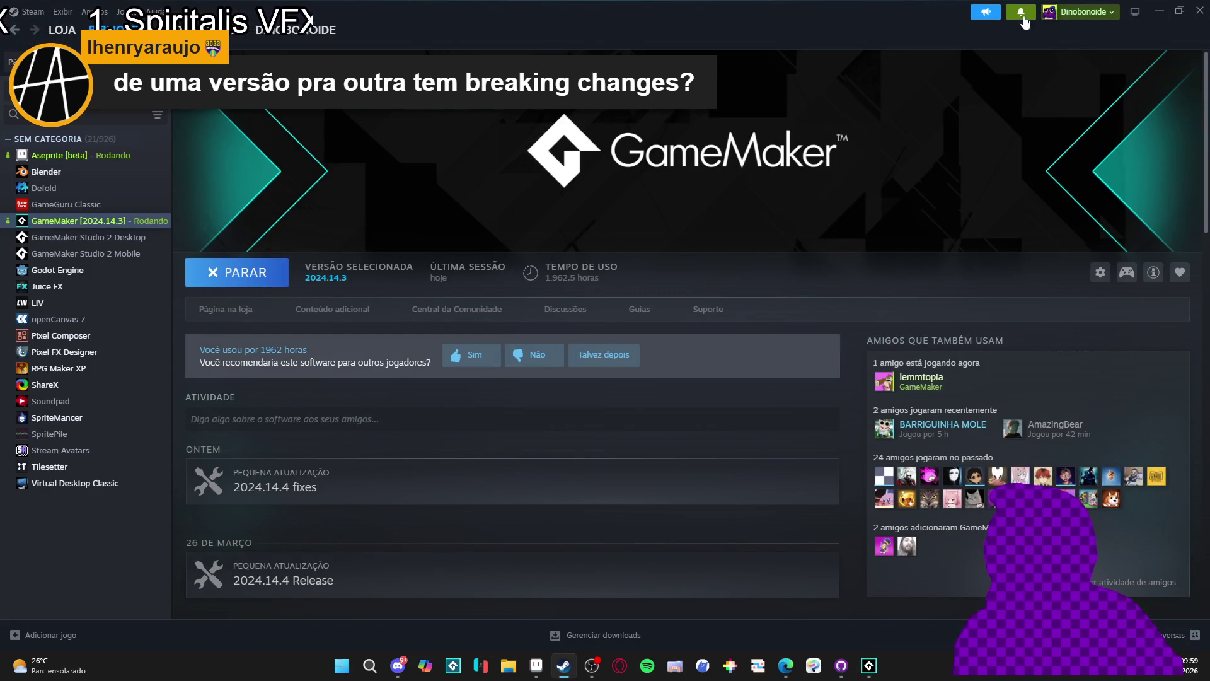
Minimize Steam, run desktop_pet with F5, and abort the struct.notes Code Error
left_click(1167, 12)
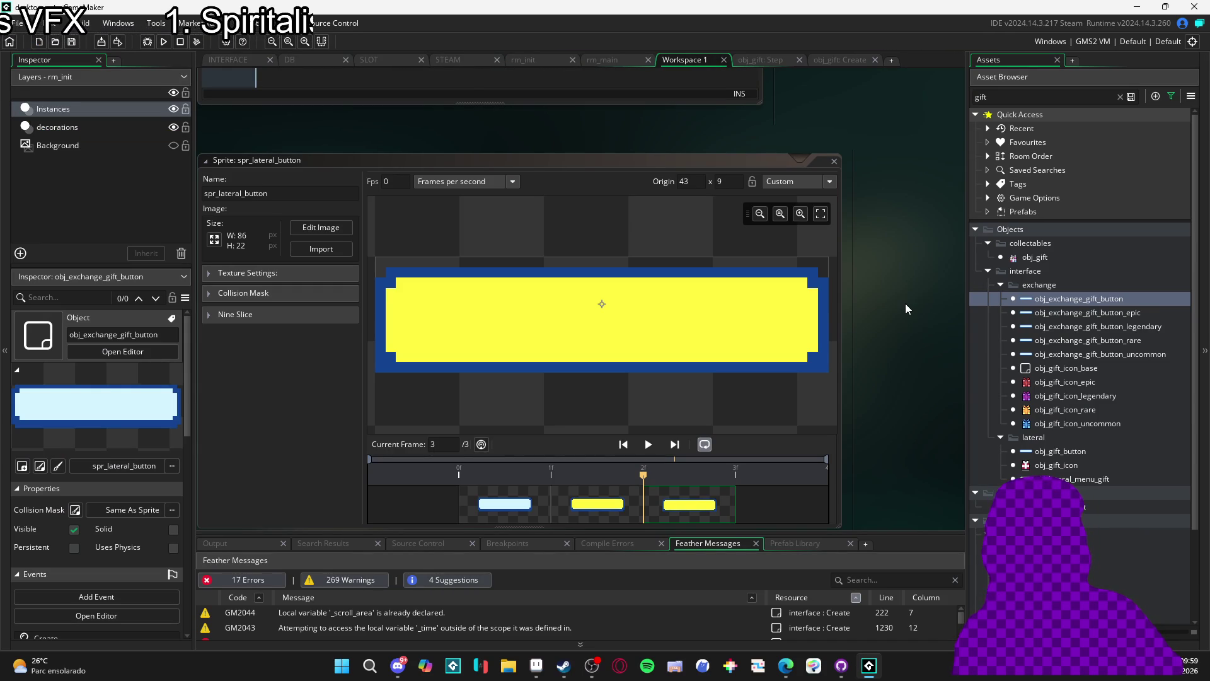
key("F5")
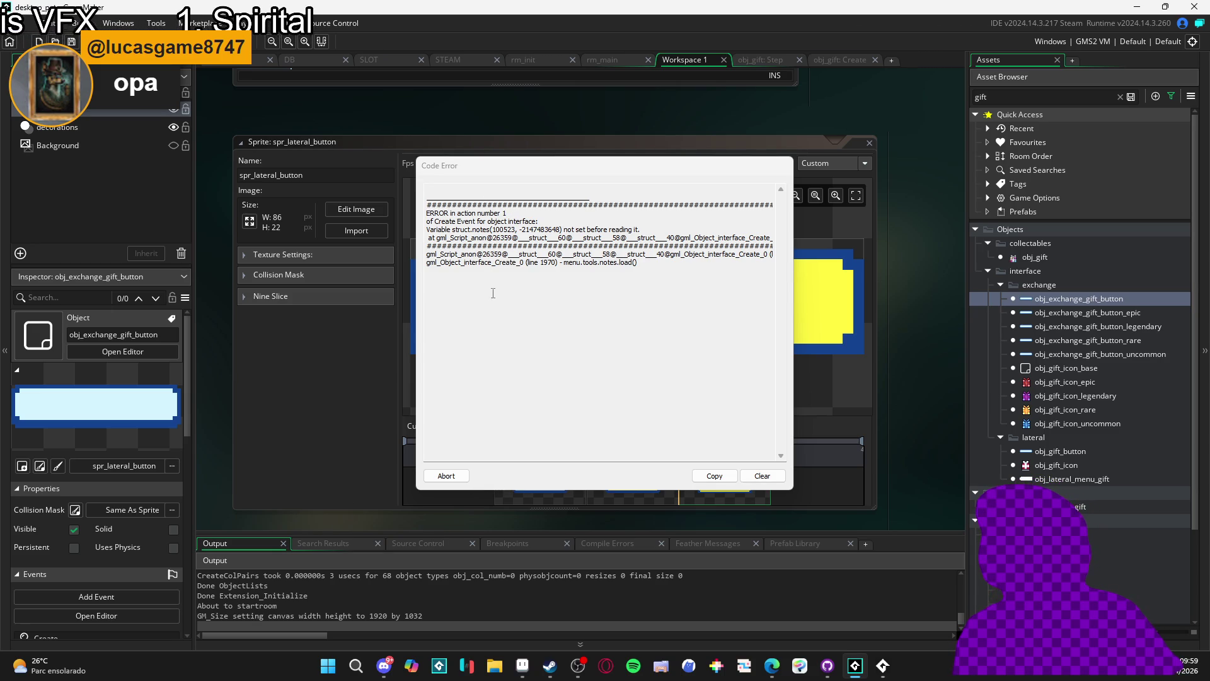
left_click(446, 475)
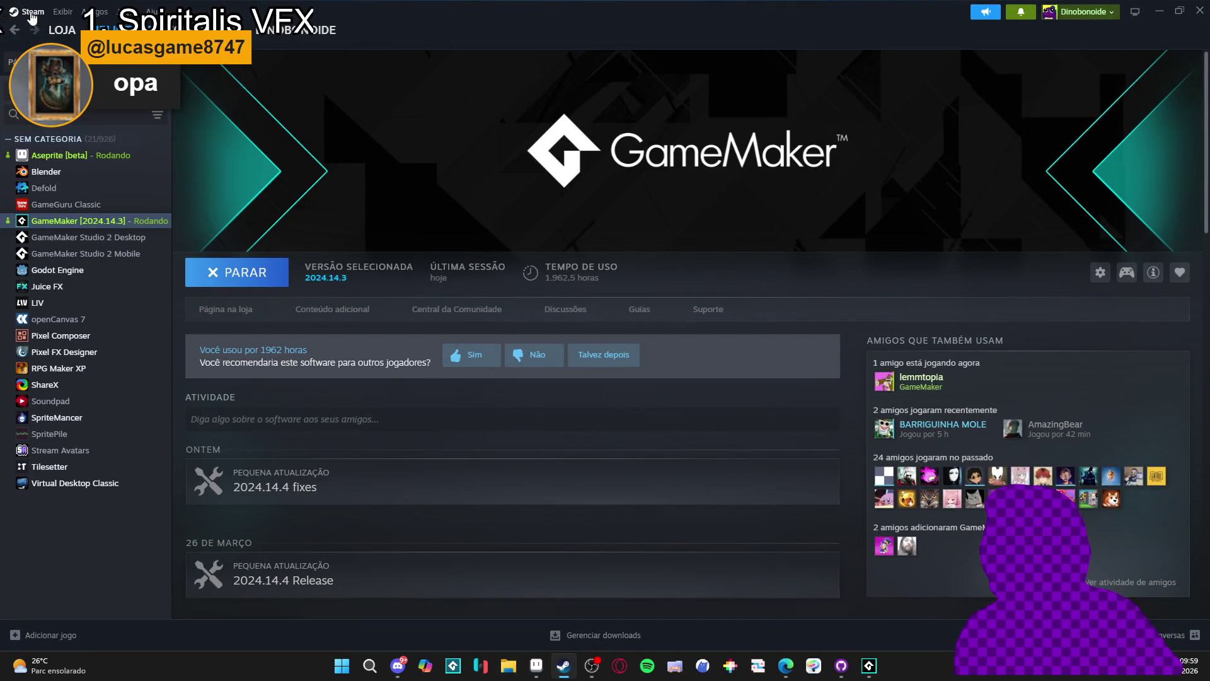
Begin a Steam account switch, cancel it, and return to the Steam window
left_click(31, 11)
left_click(37, 32)
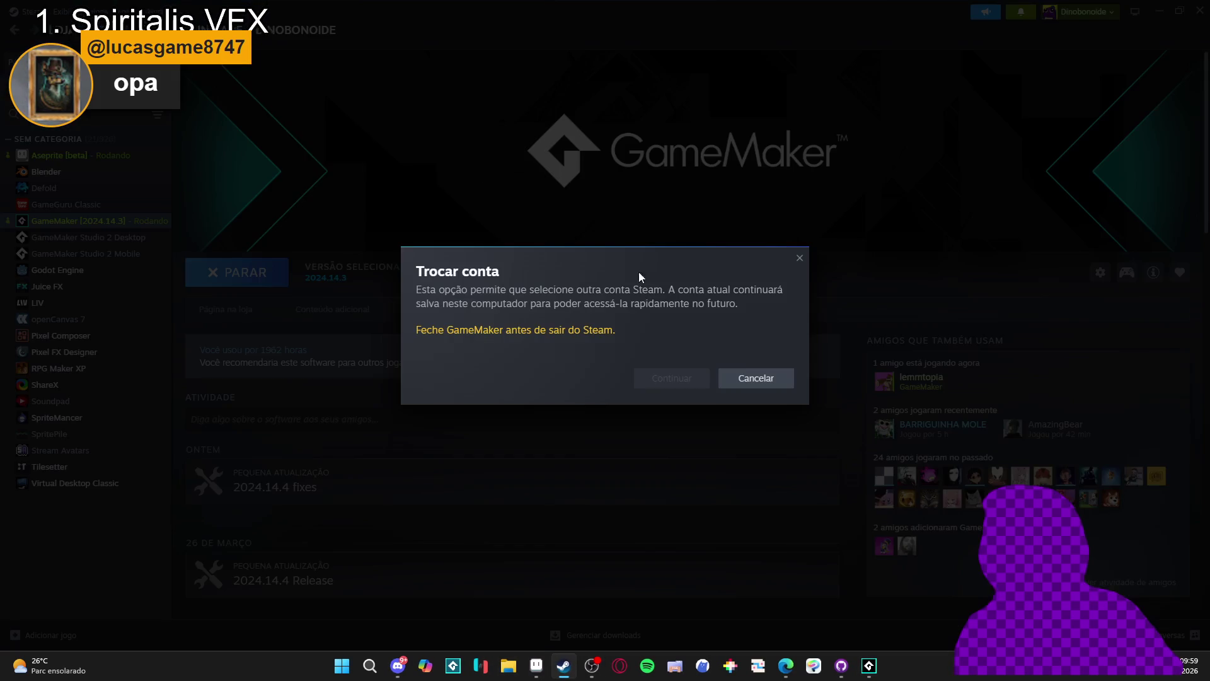
left_click(756, 378)
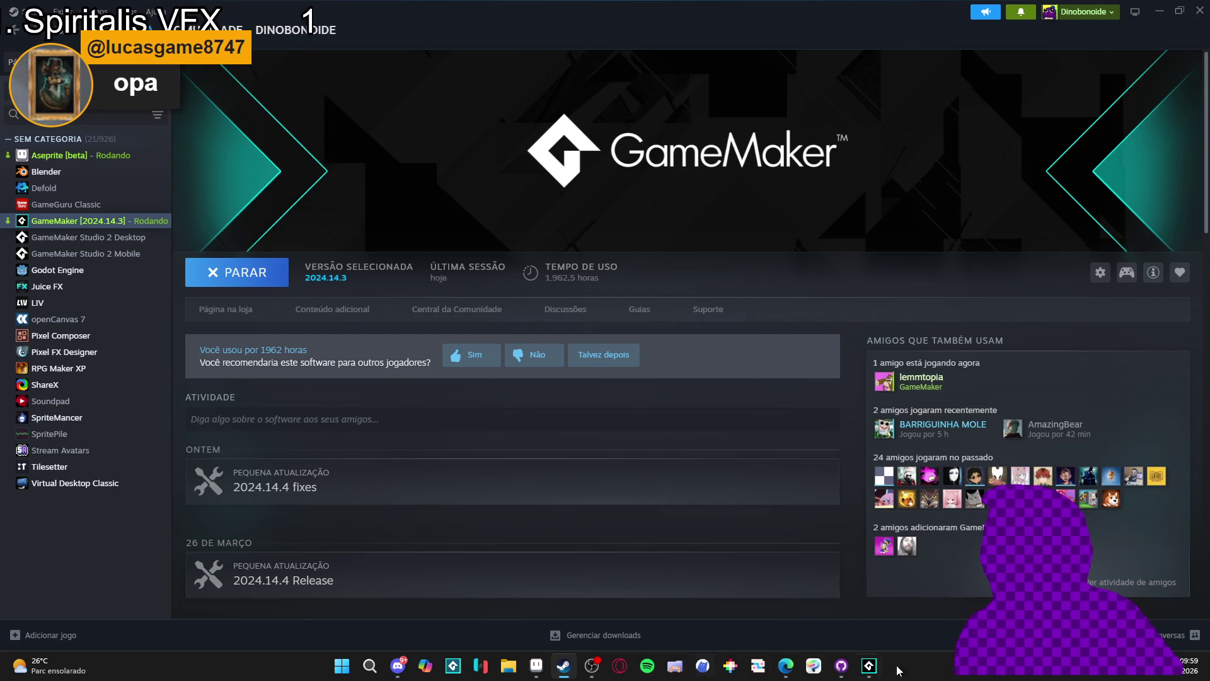
left_click(537, 666)
key("alt+Tab")
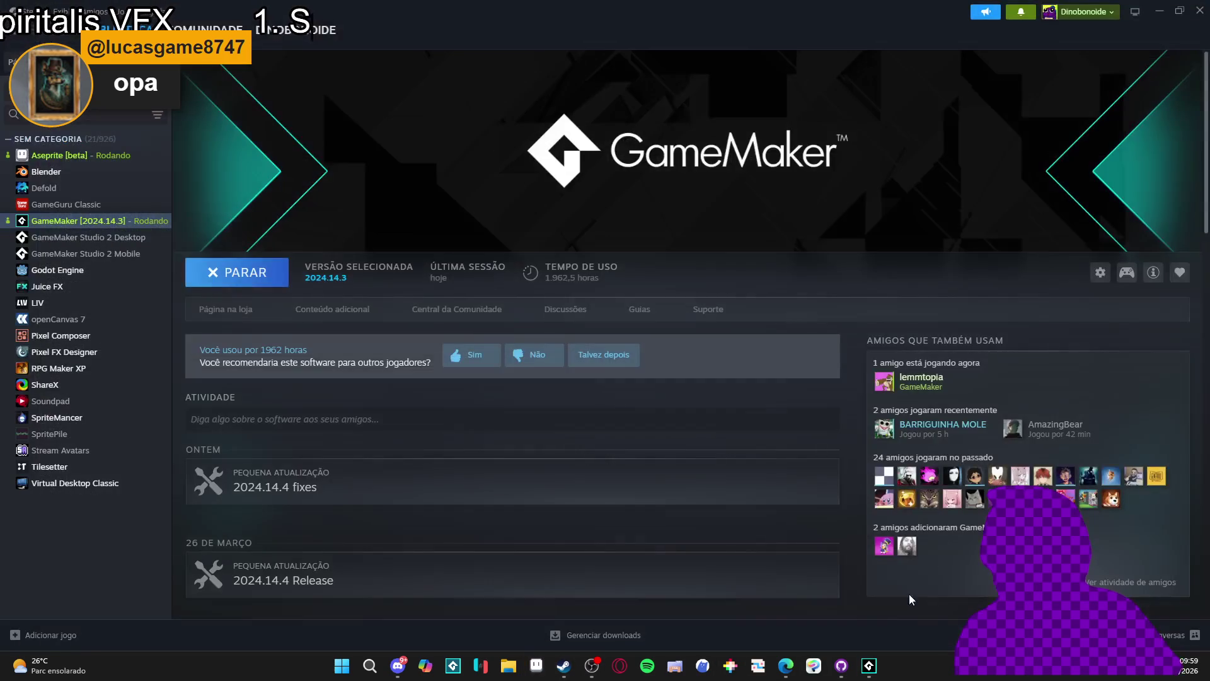
key("alt+Tab")
key("alt+Tab")
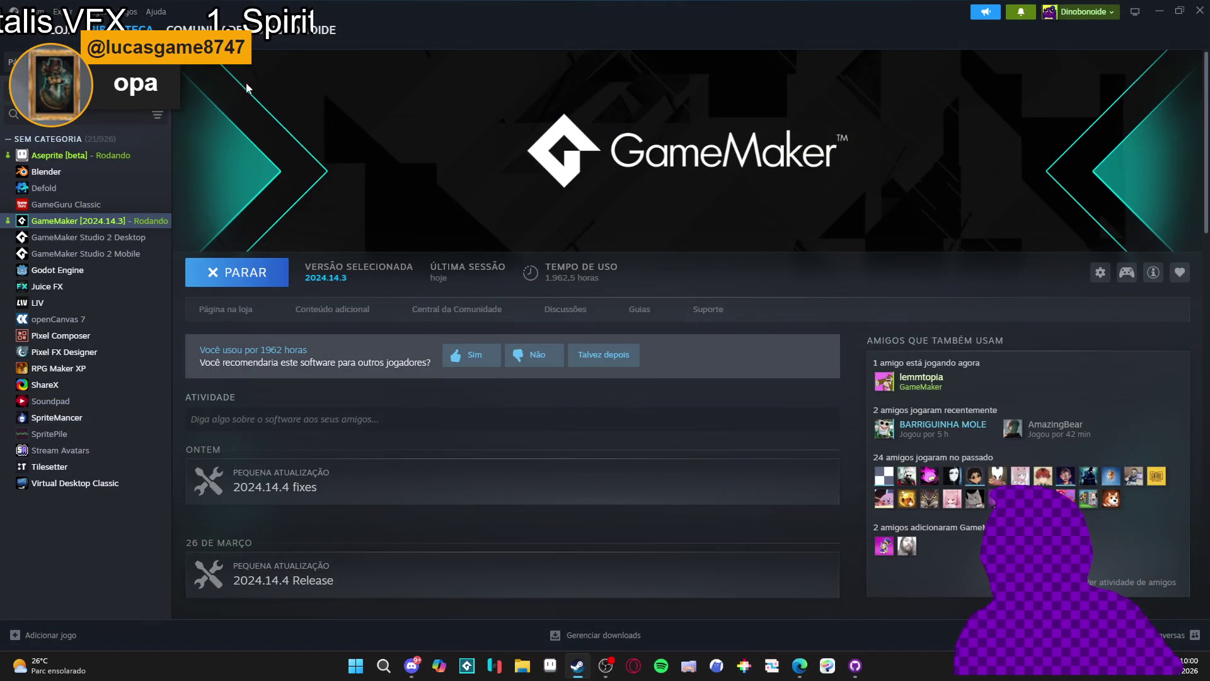
Sign out via Trocar conta, sign in with the second account, and close the sale popup
left_click(22, 12)
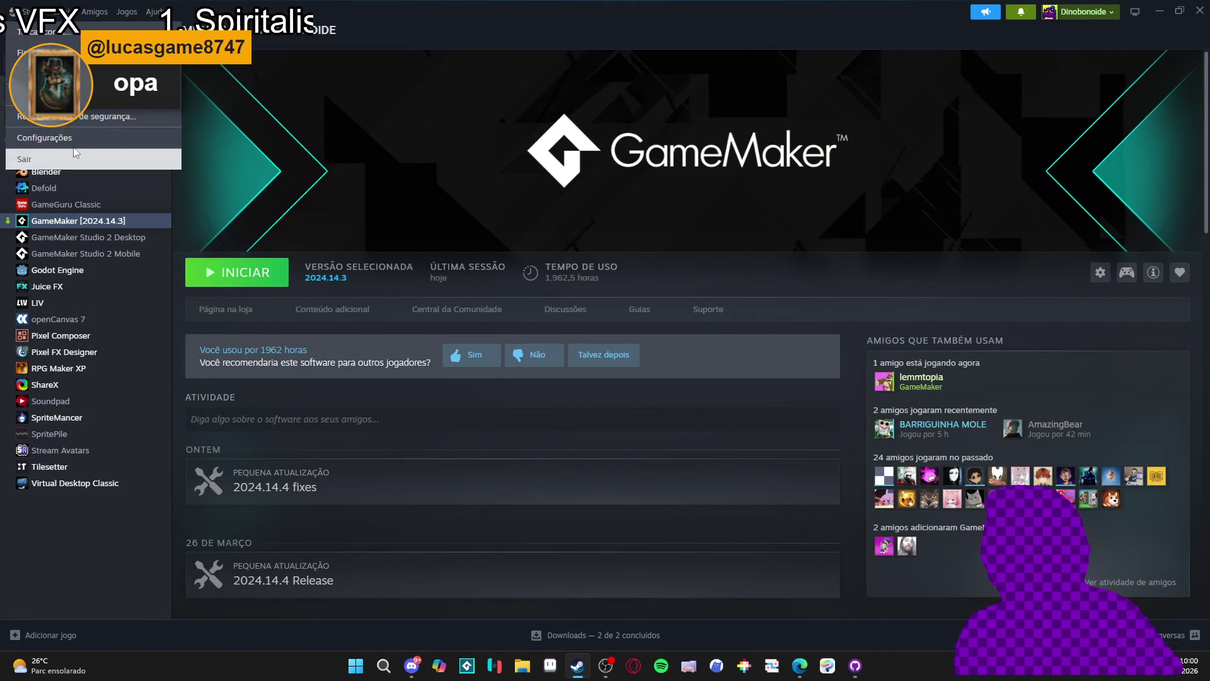
left_click(51, 30)
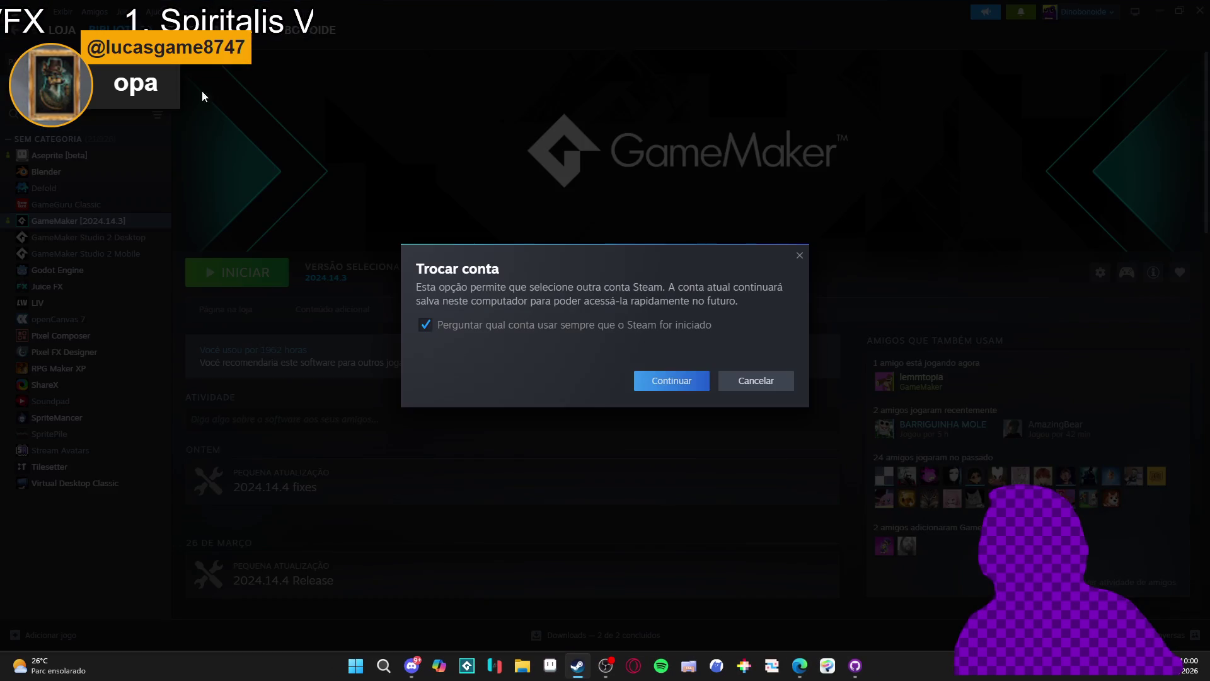
left_click(671, 380)
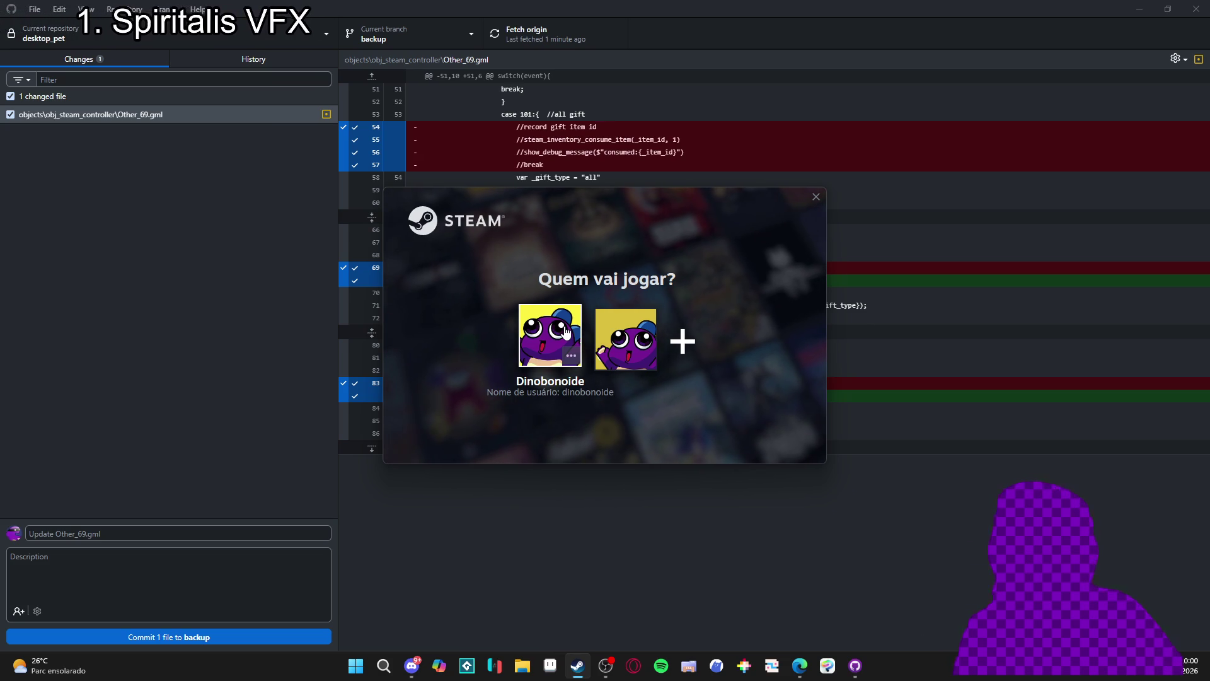
left_click(625, 339)
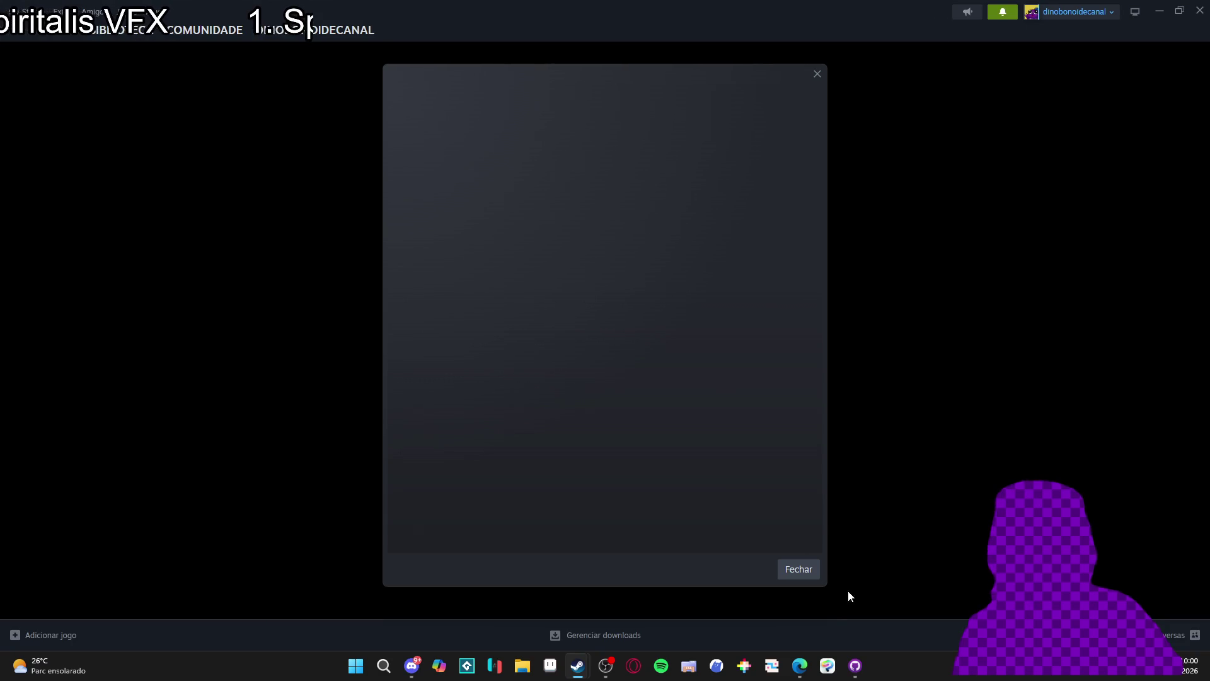
left_click(800, 572)
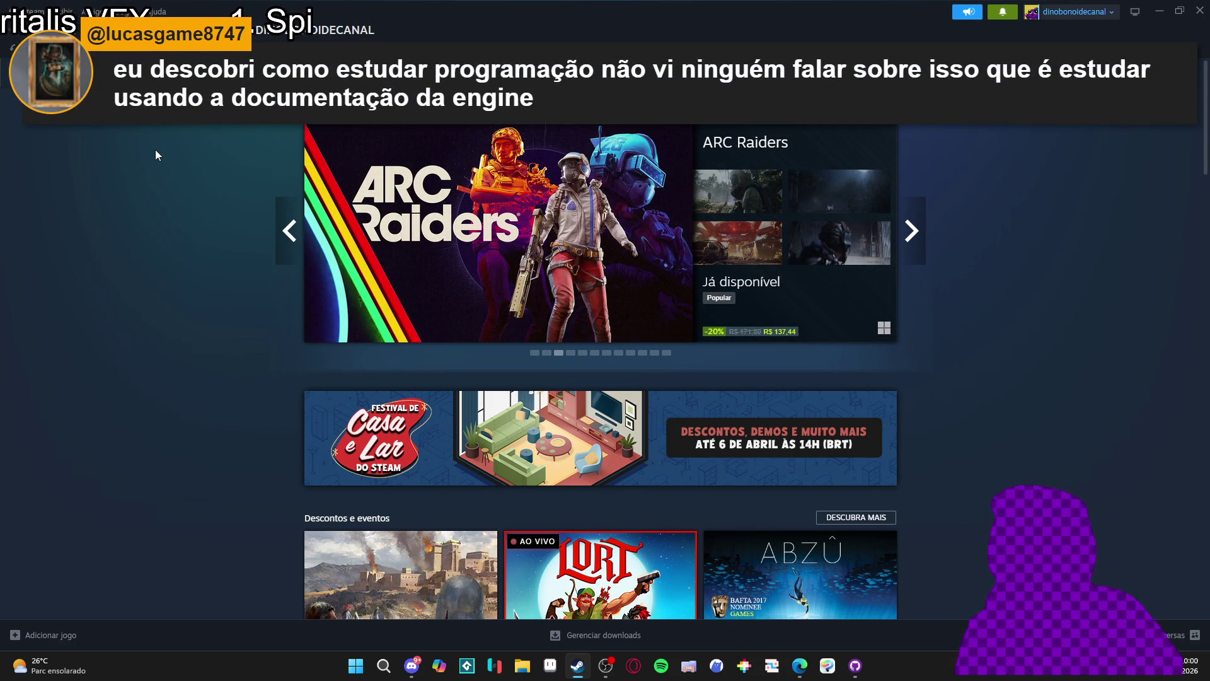
mouse_move(63, 29)
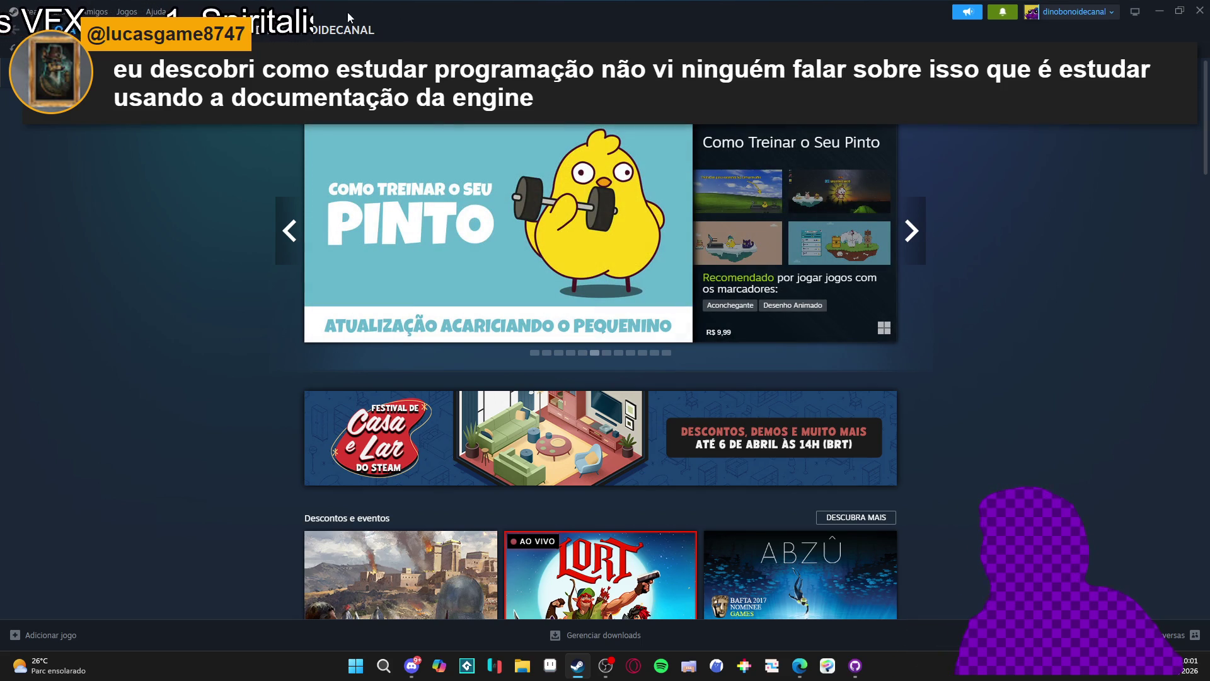
Step the store's featured carousel to Como Treinar o Seu Pinto
left_click(30, 11)
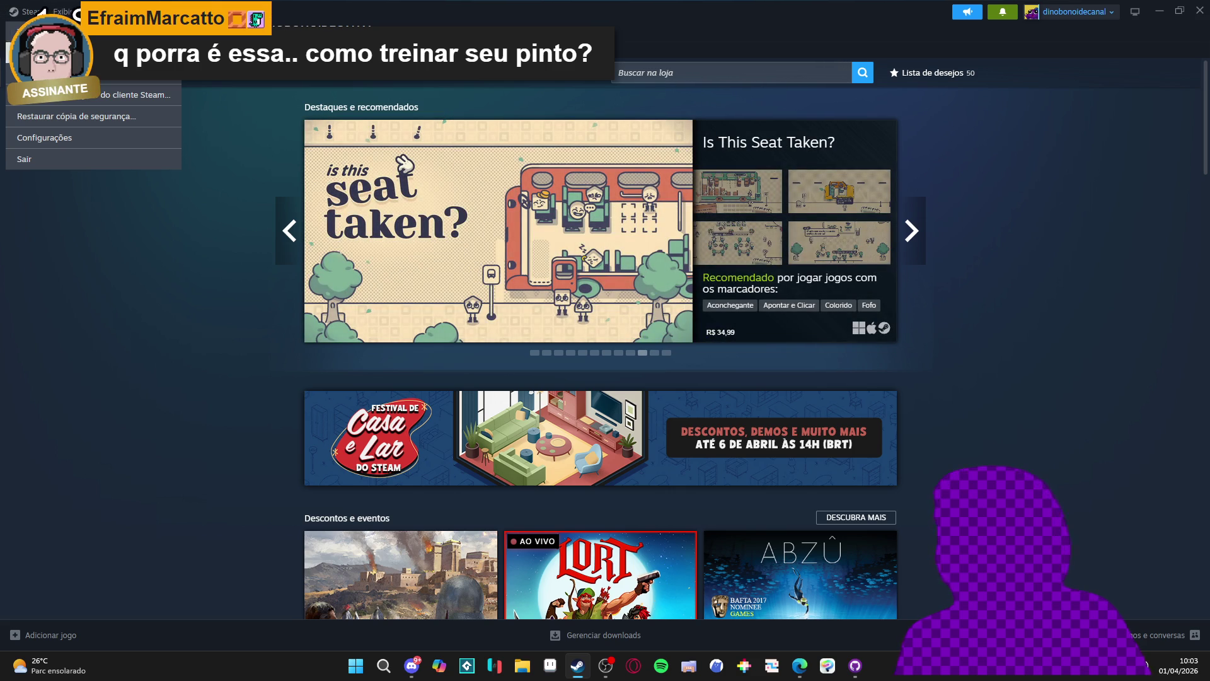
left_click(297, 251)
left_click(296, 251)
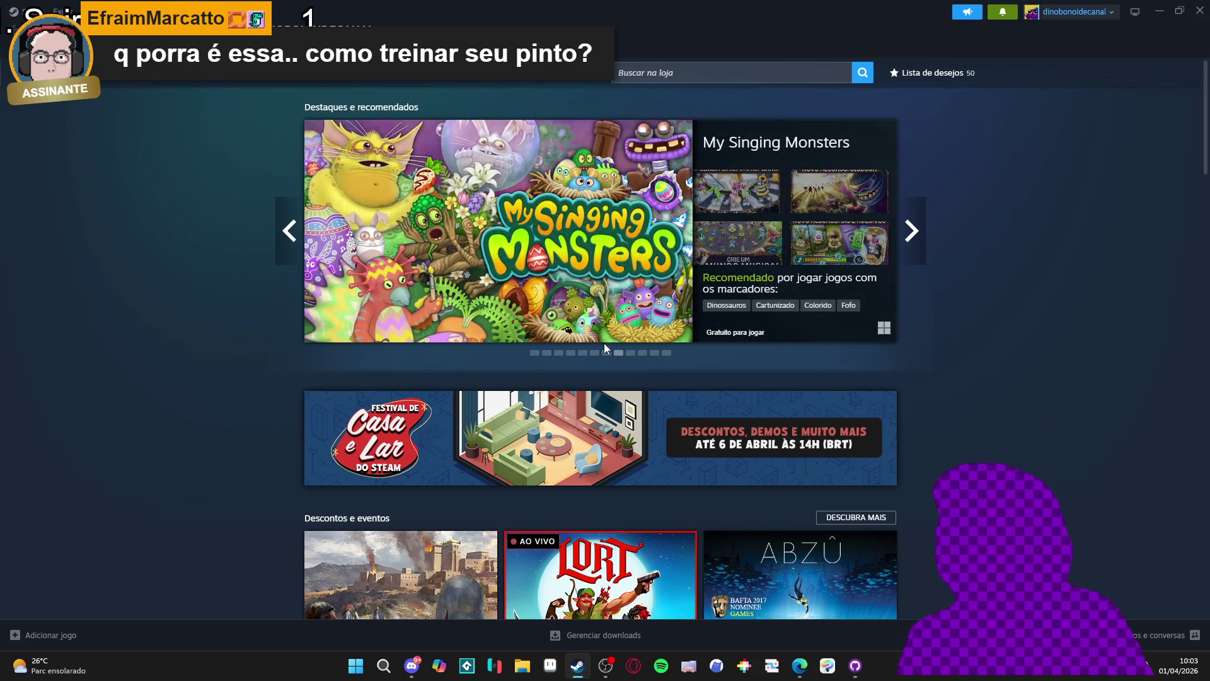
left_click(606, 354)
left_click(594, 353)
Copy the featured game's store link and go to the library
right_click(567, 226)
left_click(601, 266)
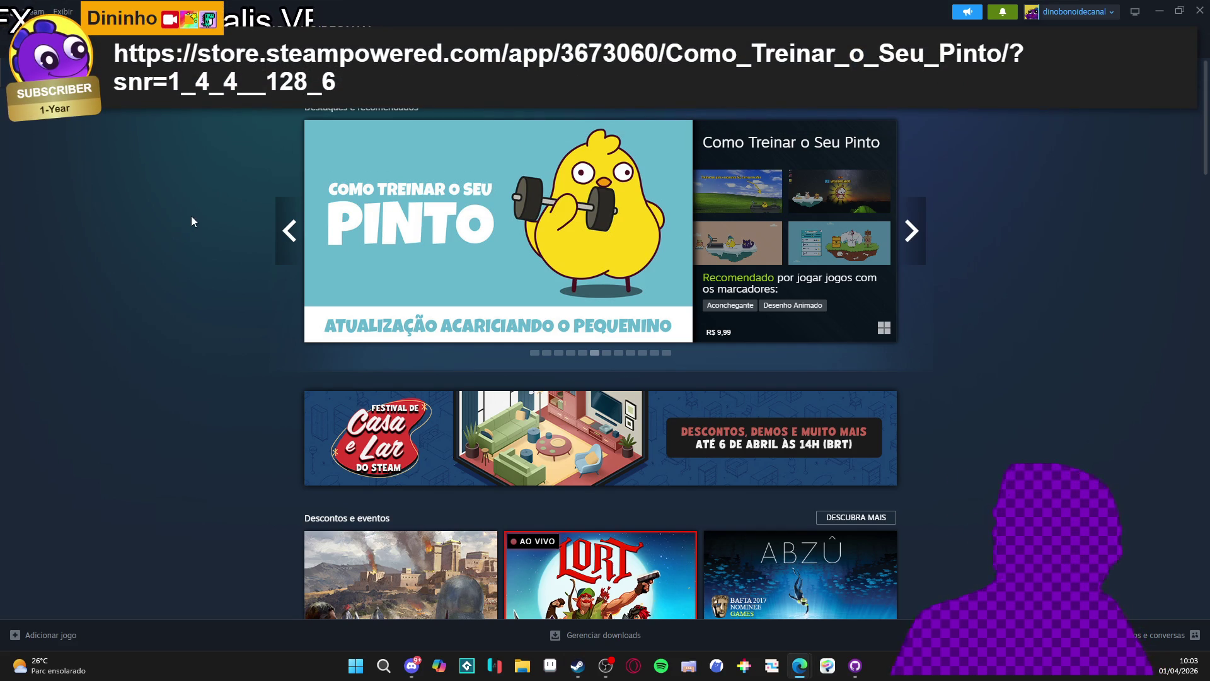
left_click(136, 32)
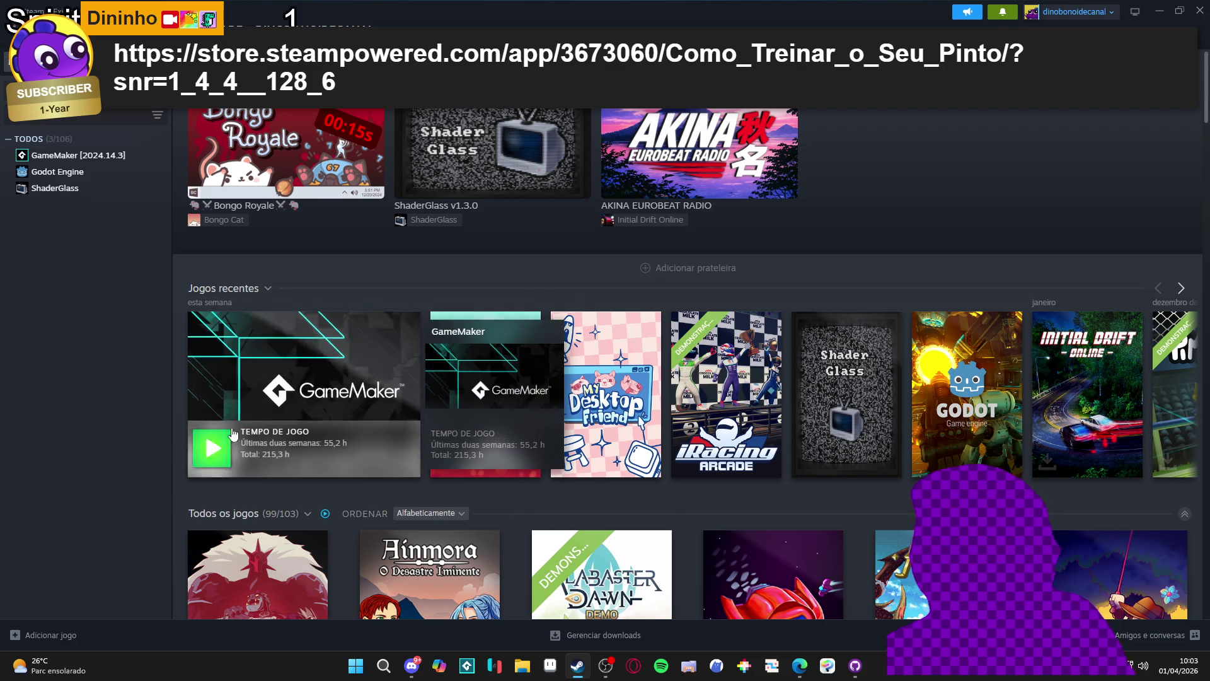
Minimize Steam to reveal GitHub Desktop and dismiss the Discord preview
left_click(1160, 11)
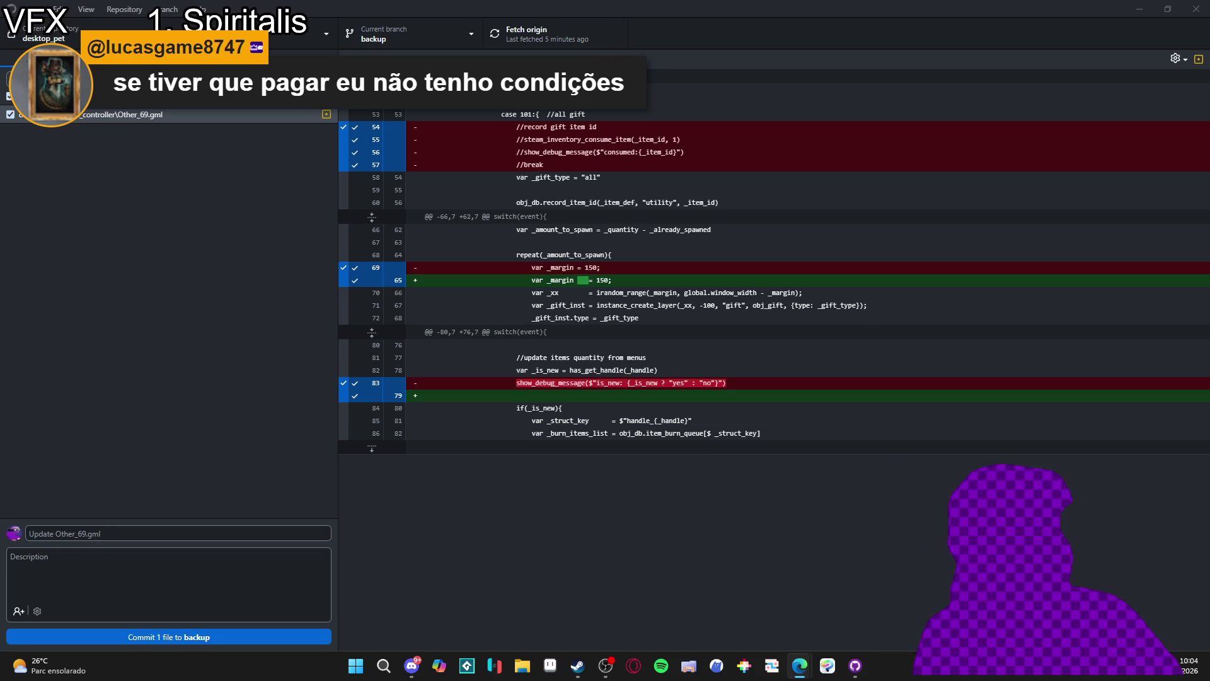
left_click(419, 666)
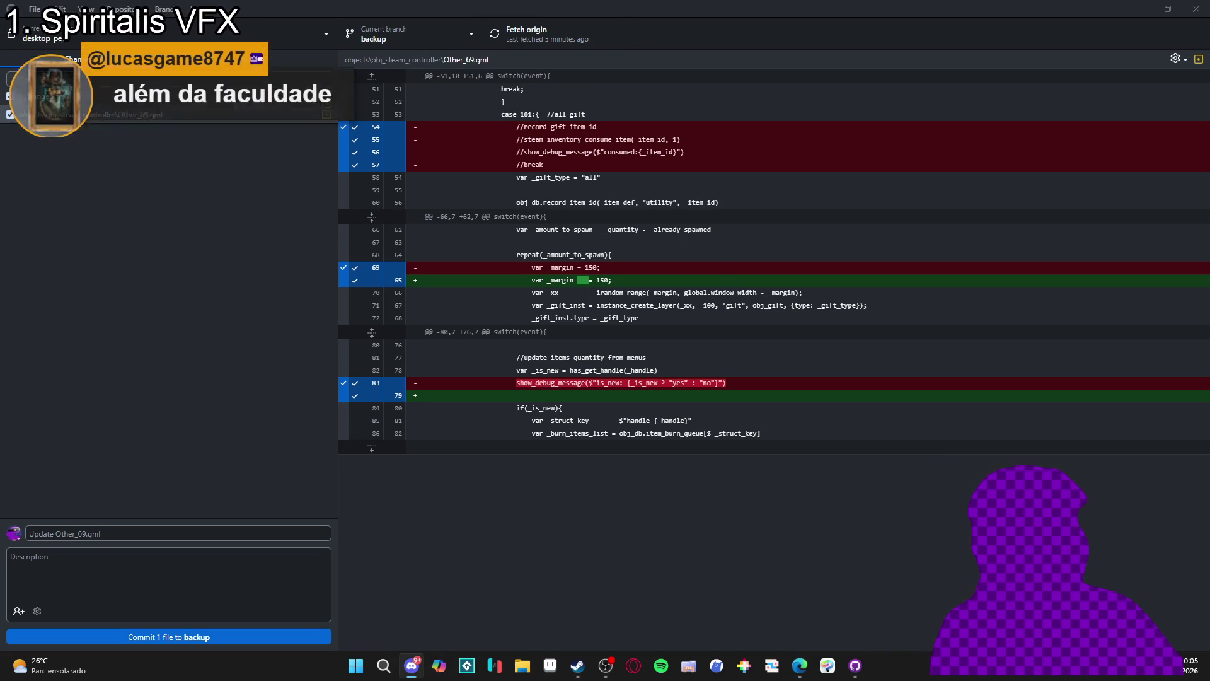
Inspect the Other_69.gml diff by selecting lines 84–86, then lines 81–83
left_click(527, 464)
mouse_move(516, 408)
left_mouse_down()
mouse_move(791, 435)
mouse_move(537, 434)
mouse_move(523, 401)
mouse_move(915, 445)
left_mouse_up()
left_click(523, 401)
left_click(876, 437)
mouse_move(517, 358)
left_mouse_down()
mouse_move(664, 385)
mouse_move(816, 387)
left_mouse_up()
left_click(818, 389)
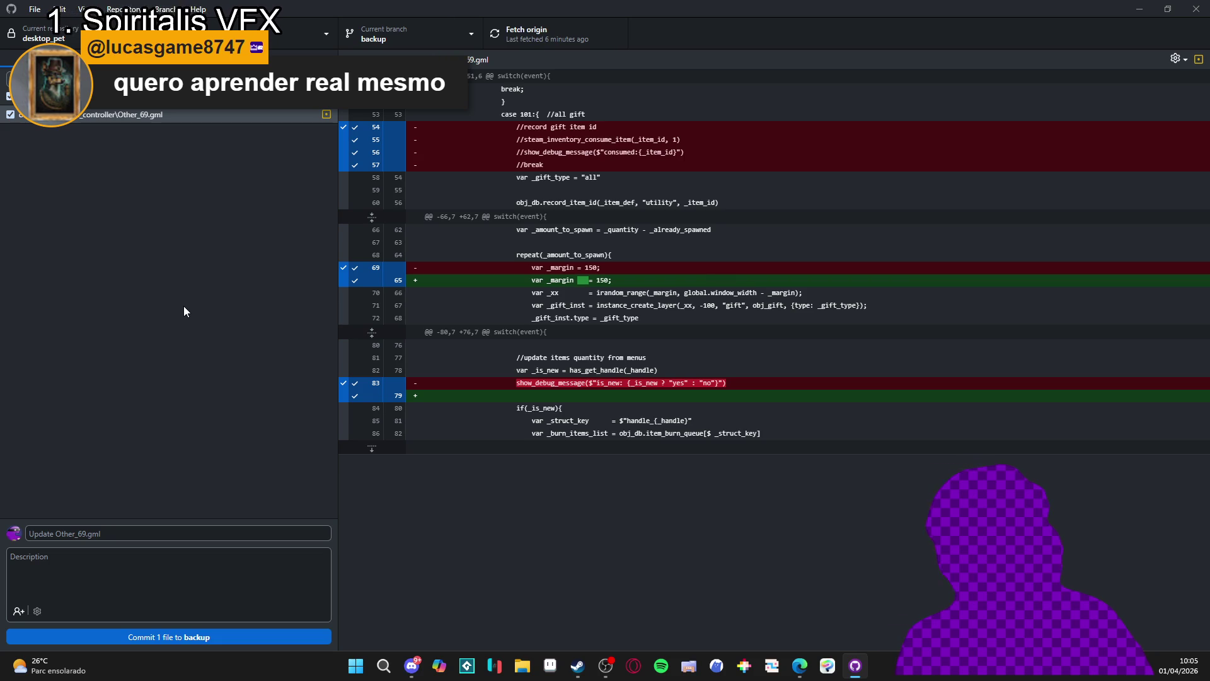
left_click(411, 665)
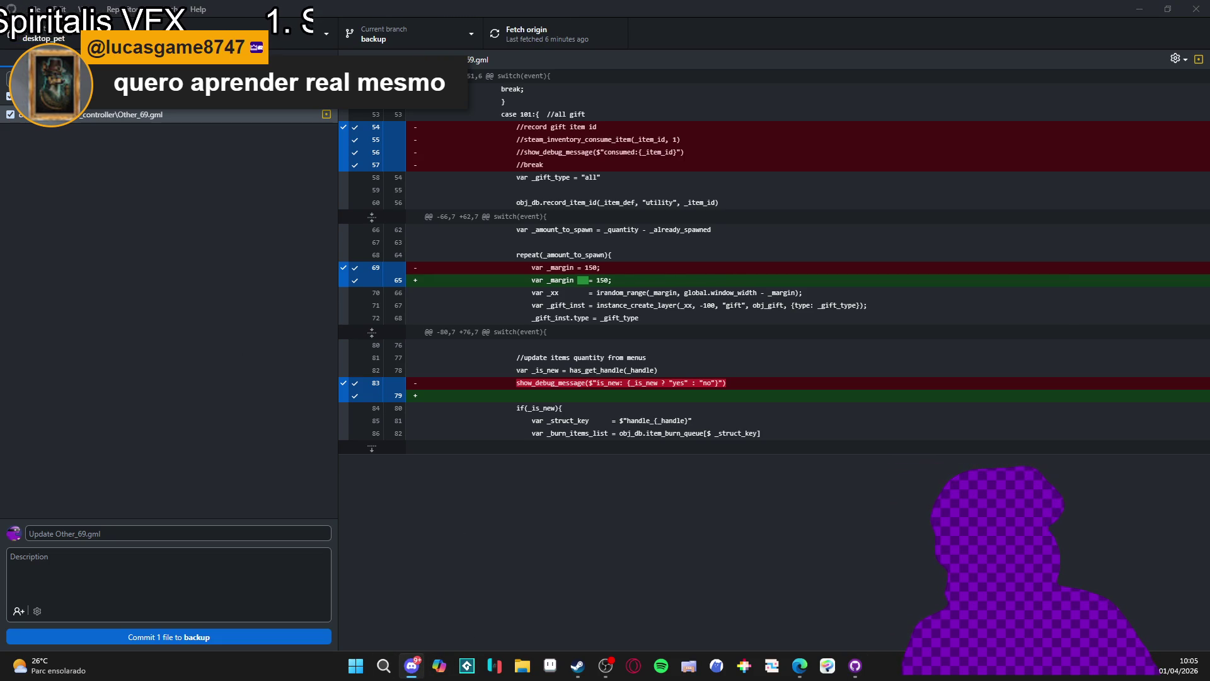
key("alt+Tab")
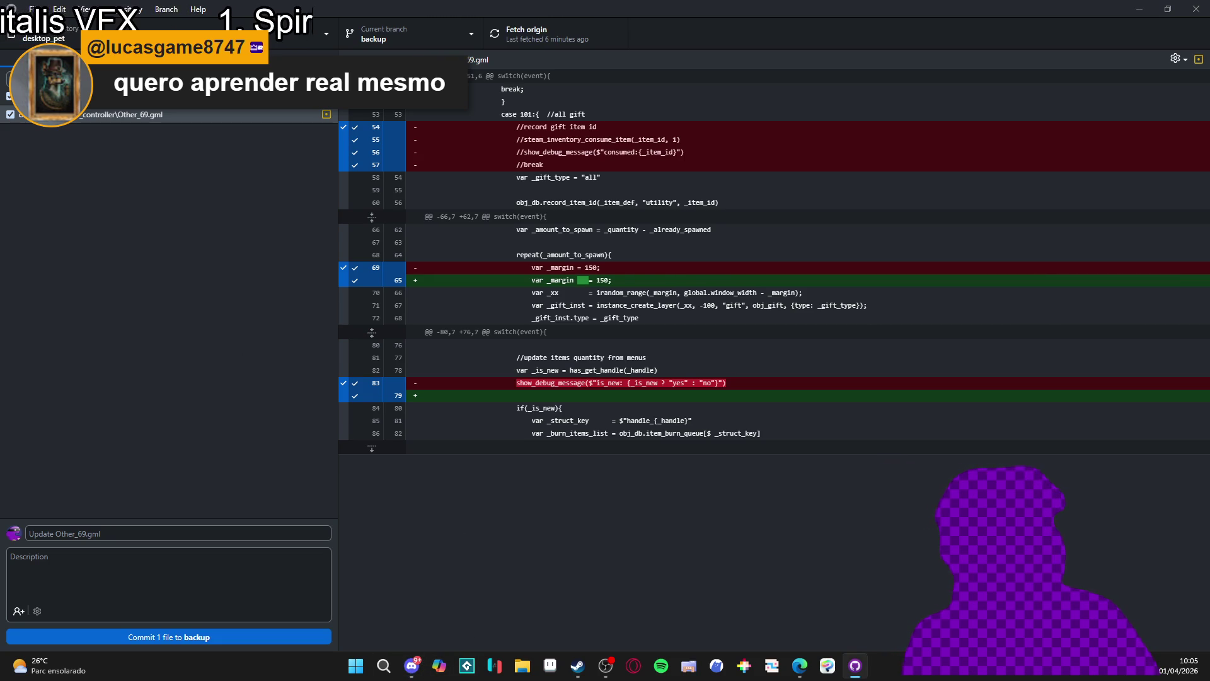
key("alt+Tab")
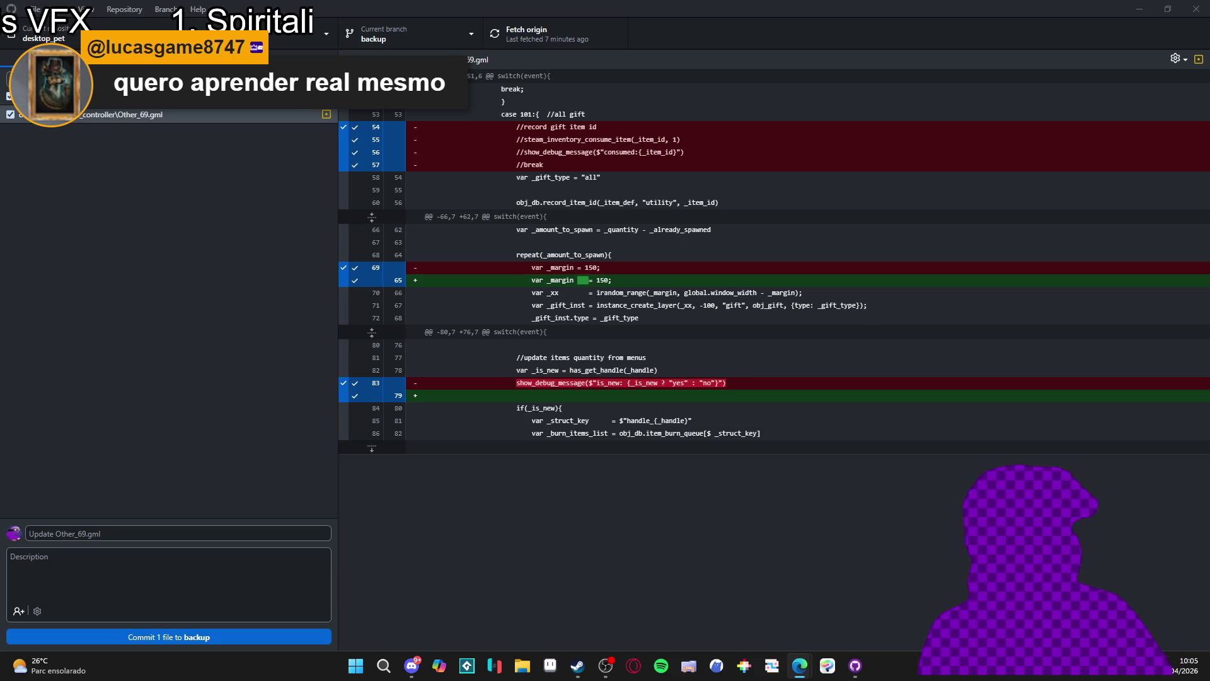
key("alt+Tab")
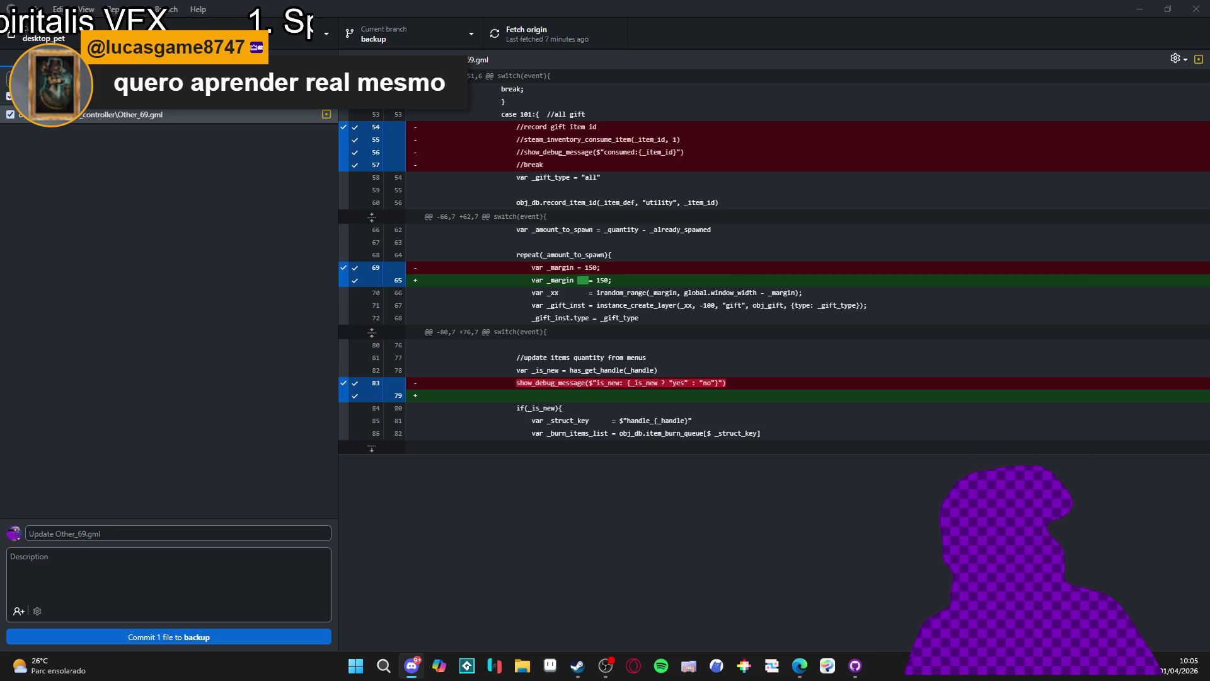
key("alt+Tab")
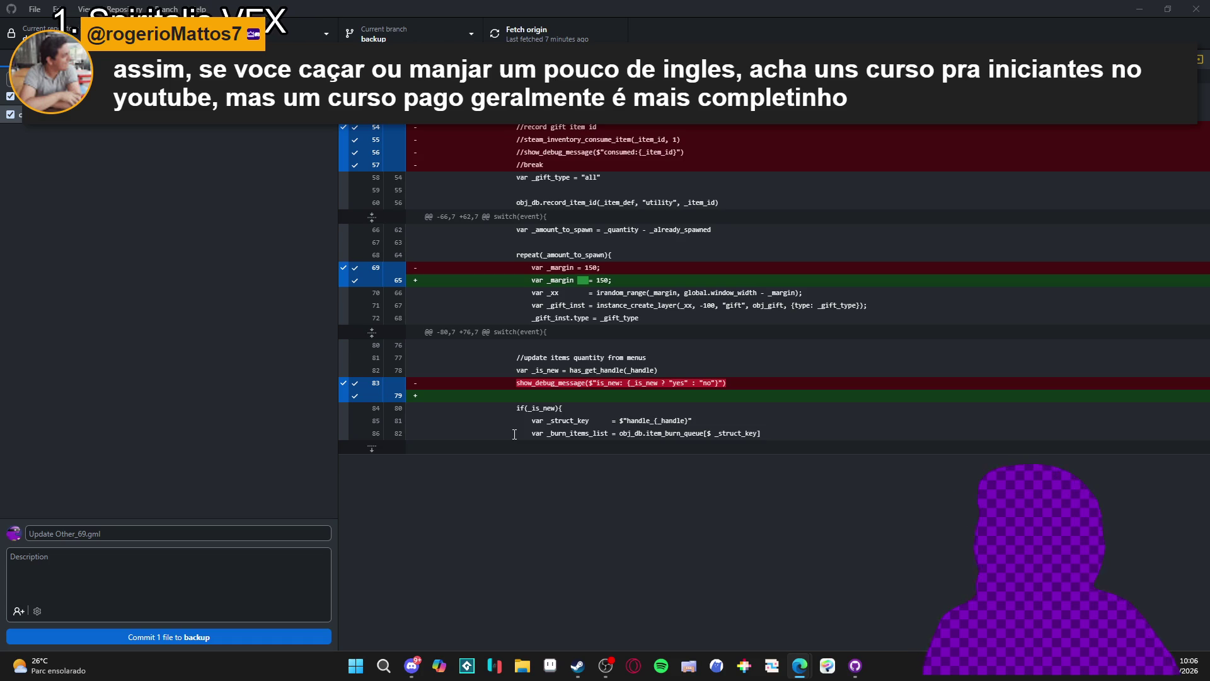
left_click(446, 430)
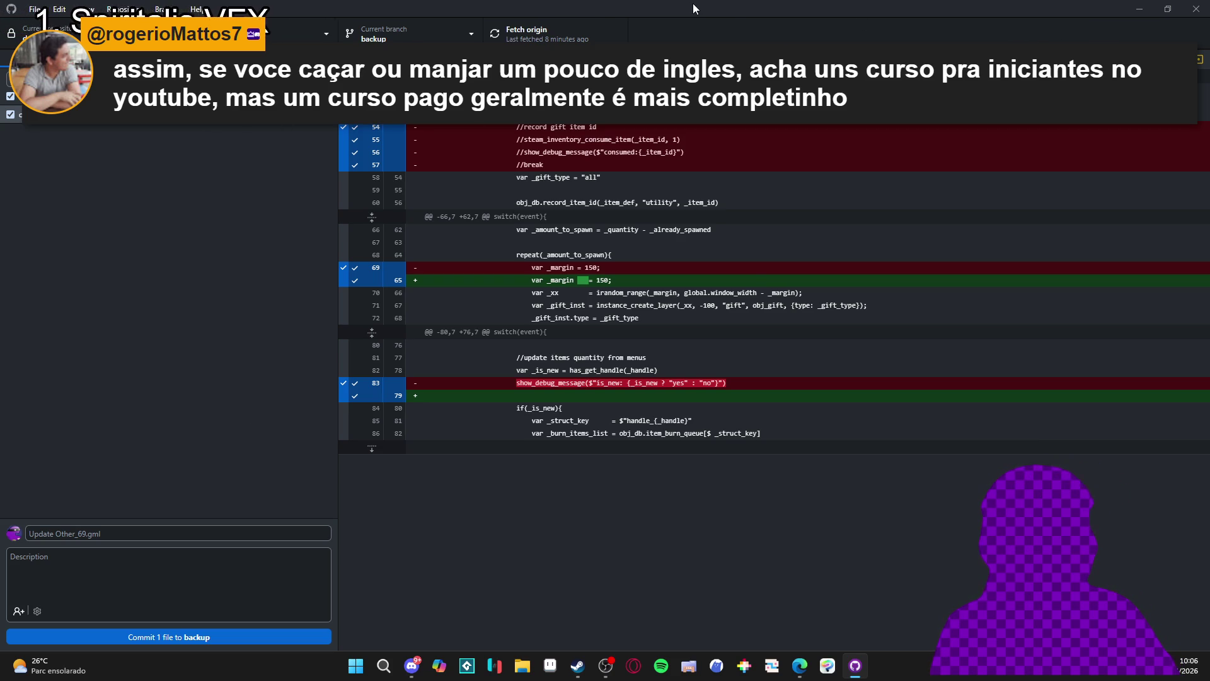
left_click(1140, 8)
Restore GitHub Desktop, bring Steam's library forward, then focus Discord
left_click(855, 665)
left_click(577, 666)
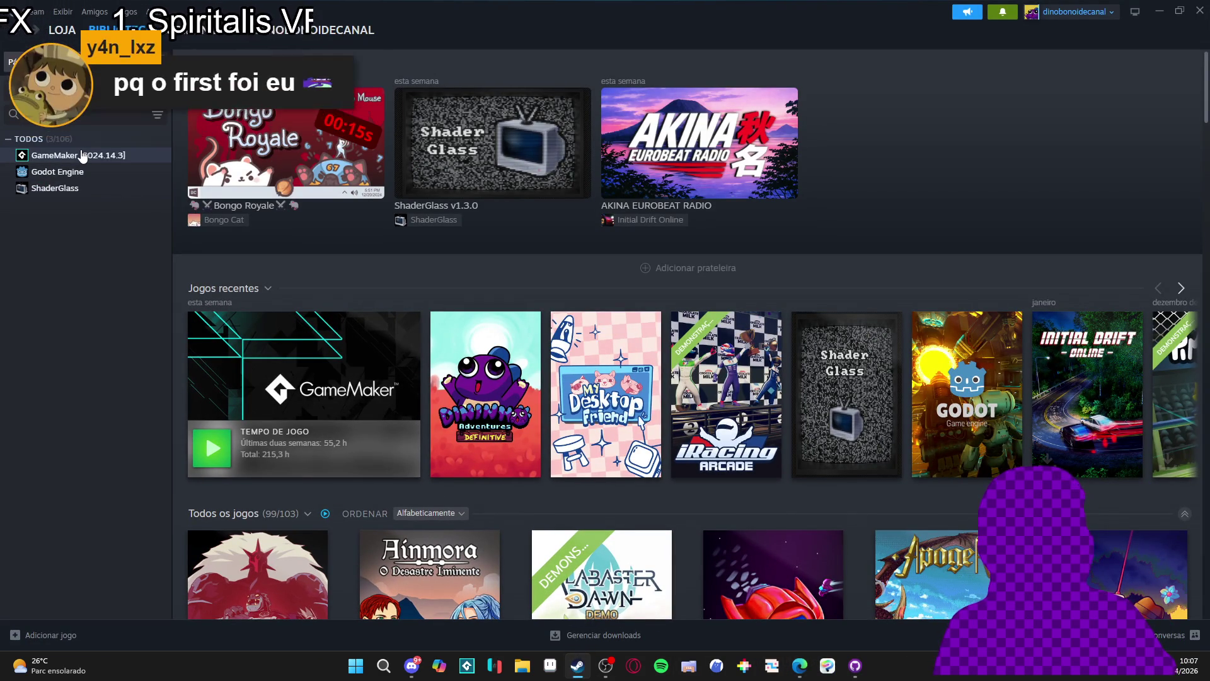
left_click(411, 665)
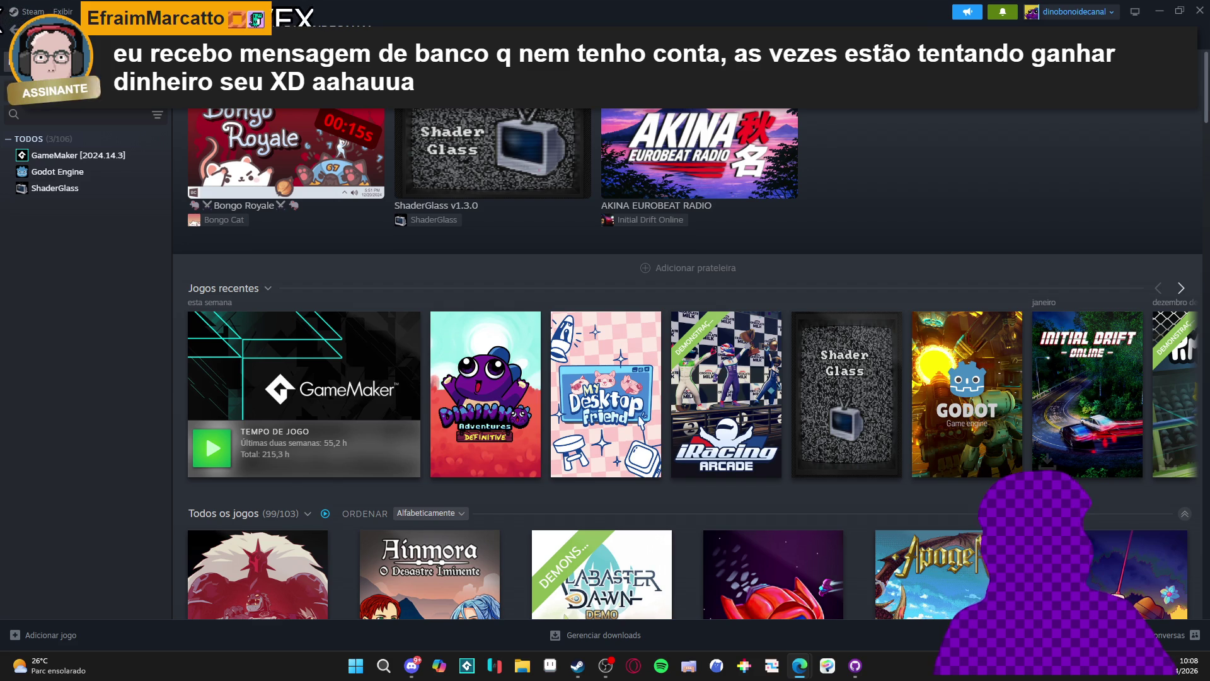
Minimize Steam and GitHub Desktop to show the desktop, then bring up the Steam library
left_click(1161, 9)
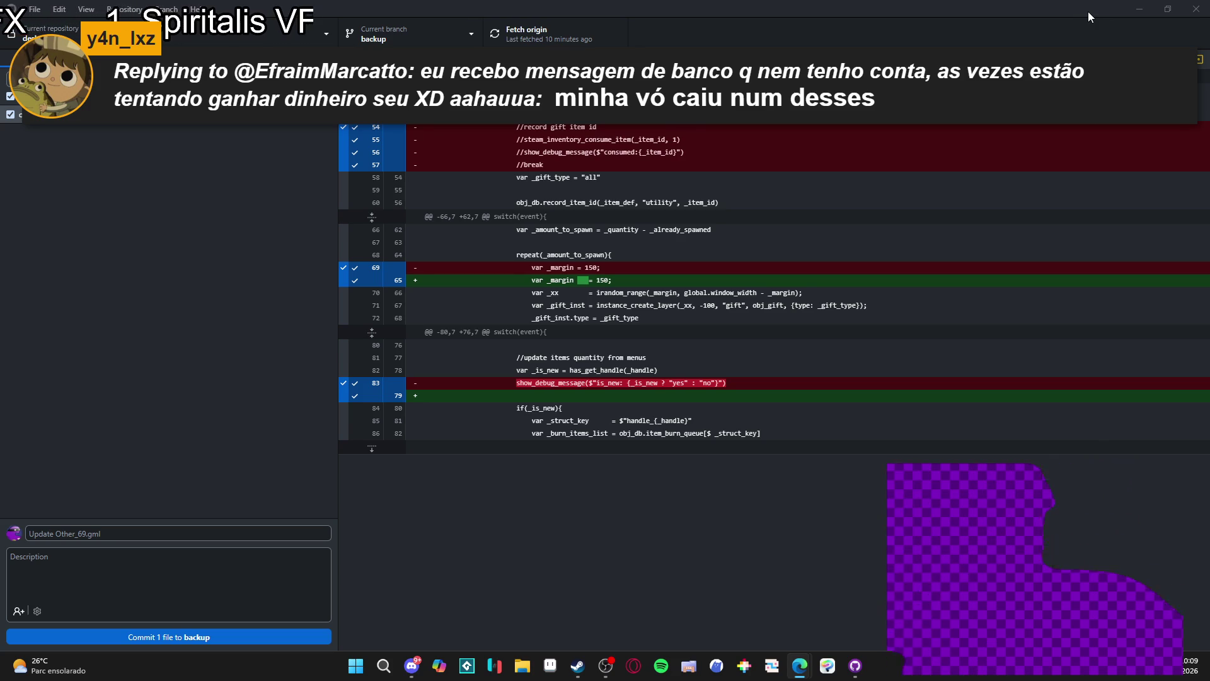
left_click(1140, 10)
left_click(578, 666)
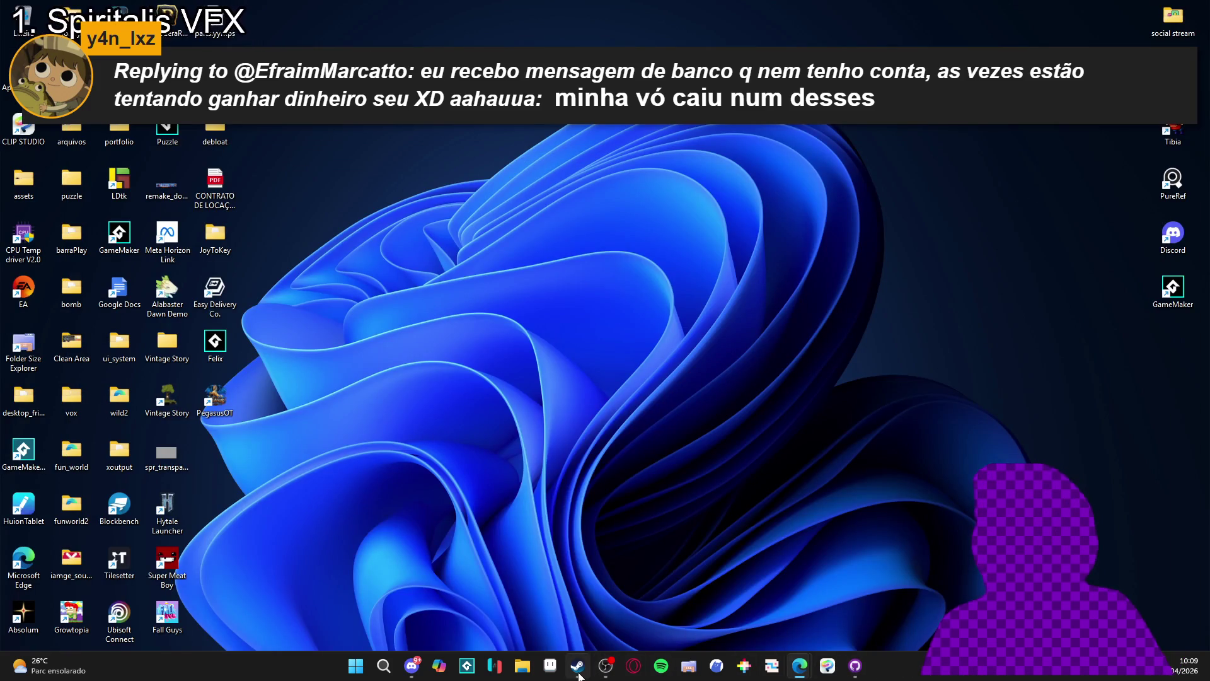
Launch GameMaker from Steam and open the desktop_pet project, dismissing the Project Health report
double_click(78, 155)
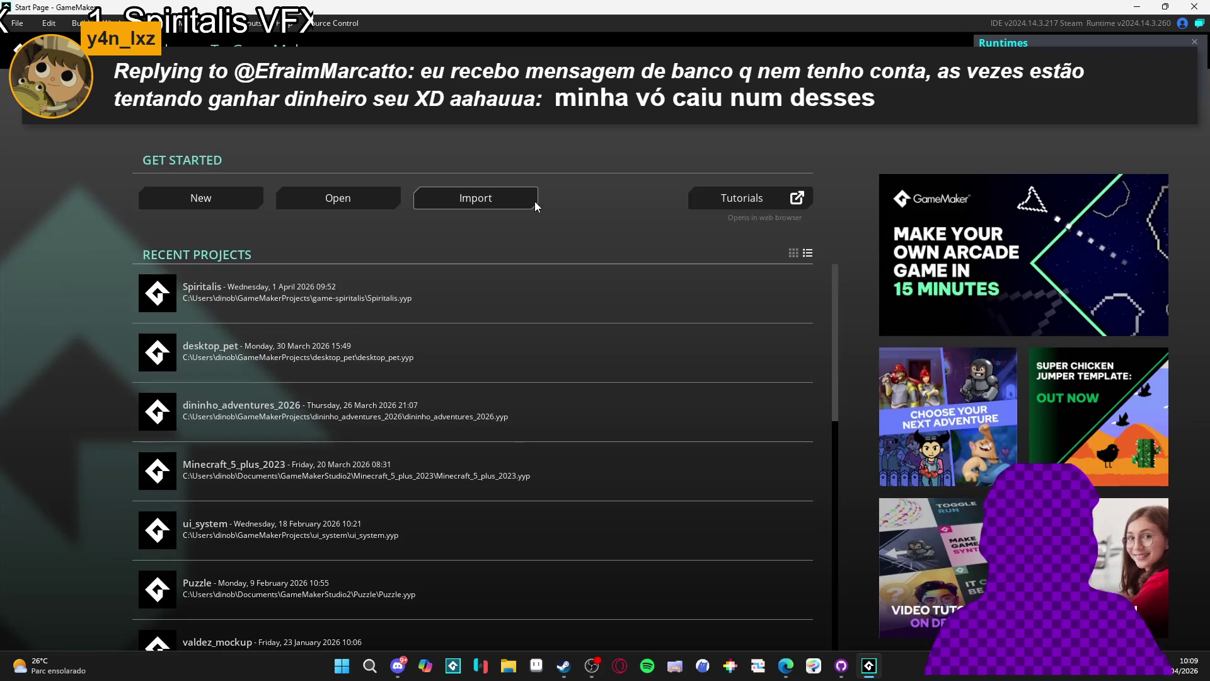
left_click(280, 373)
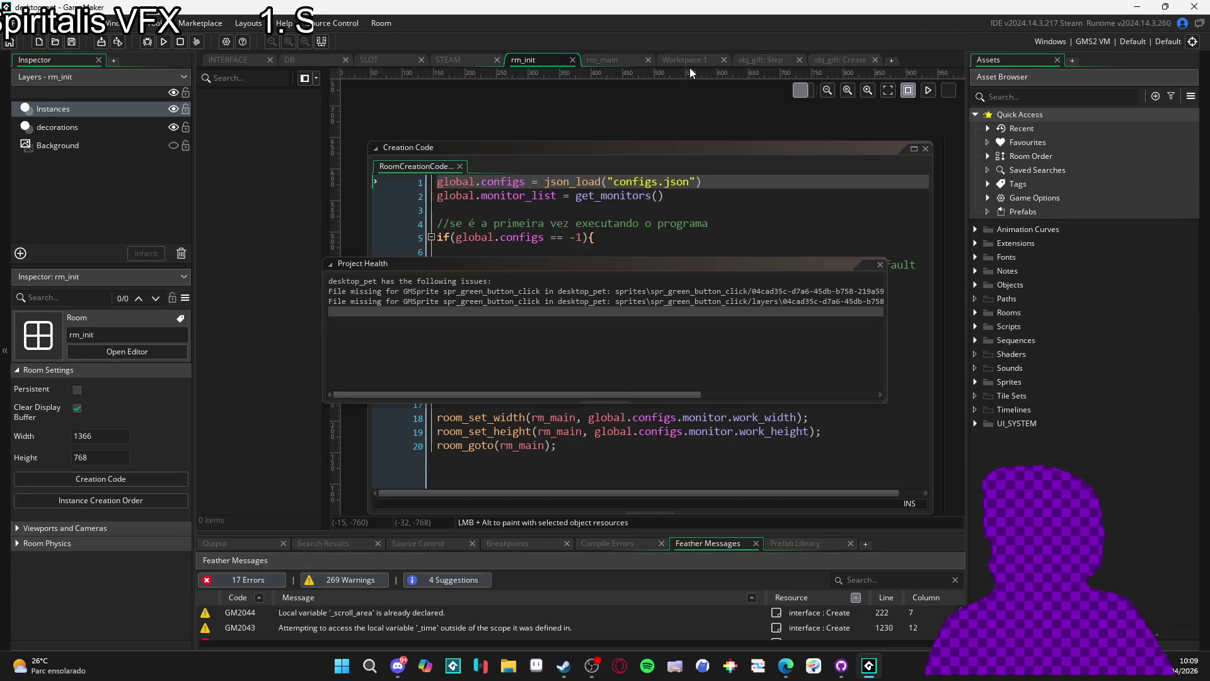
left_click(877, 260)
left_click(728, 309)
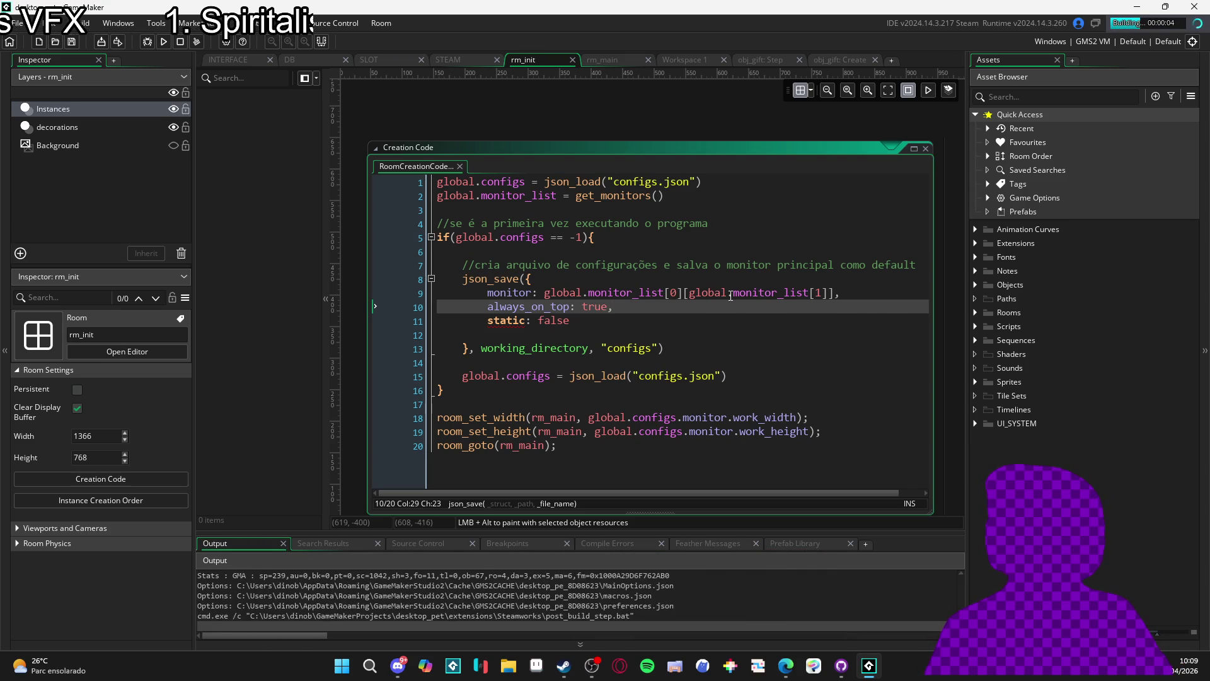
Open and close the running pet's inventory and Menu de Troca, close the game, and minimize GameMaker
mouse_move(729, 297)
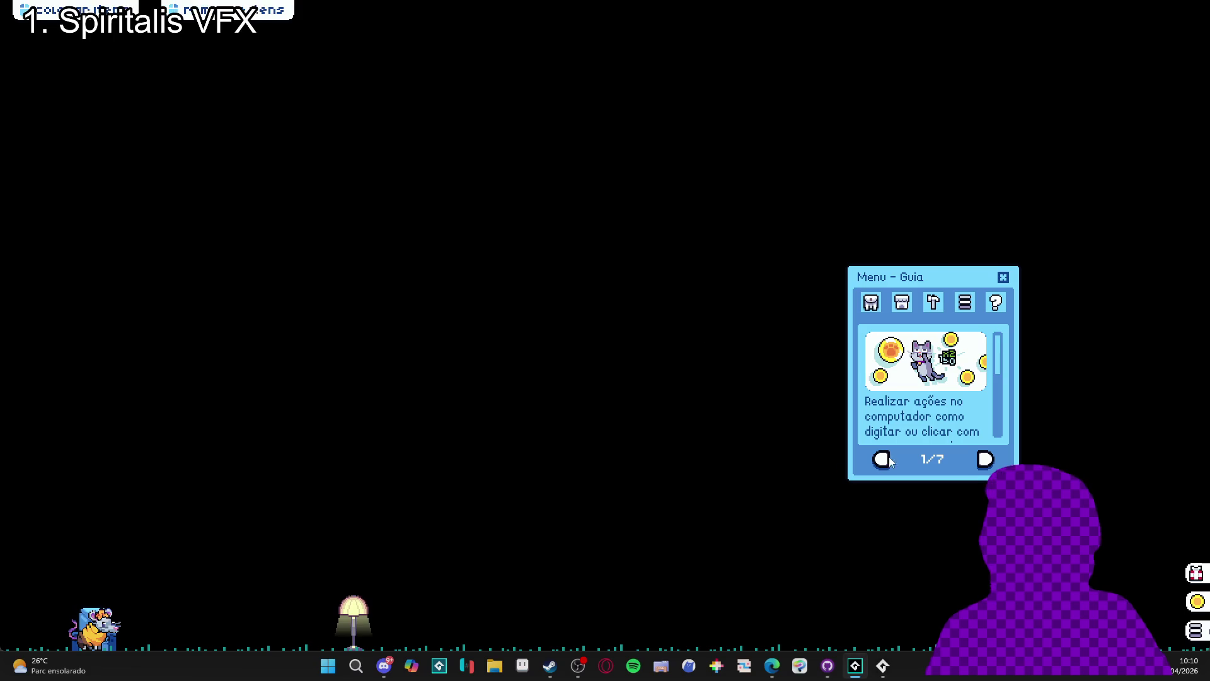
left_click(899, 466)
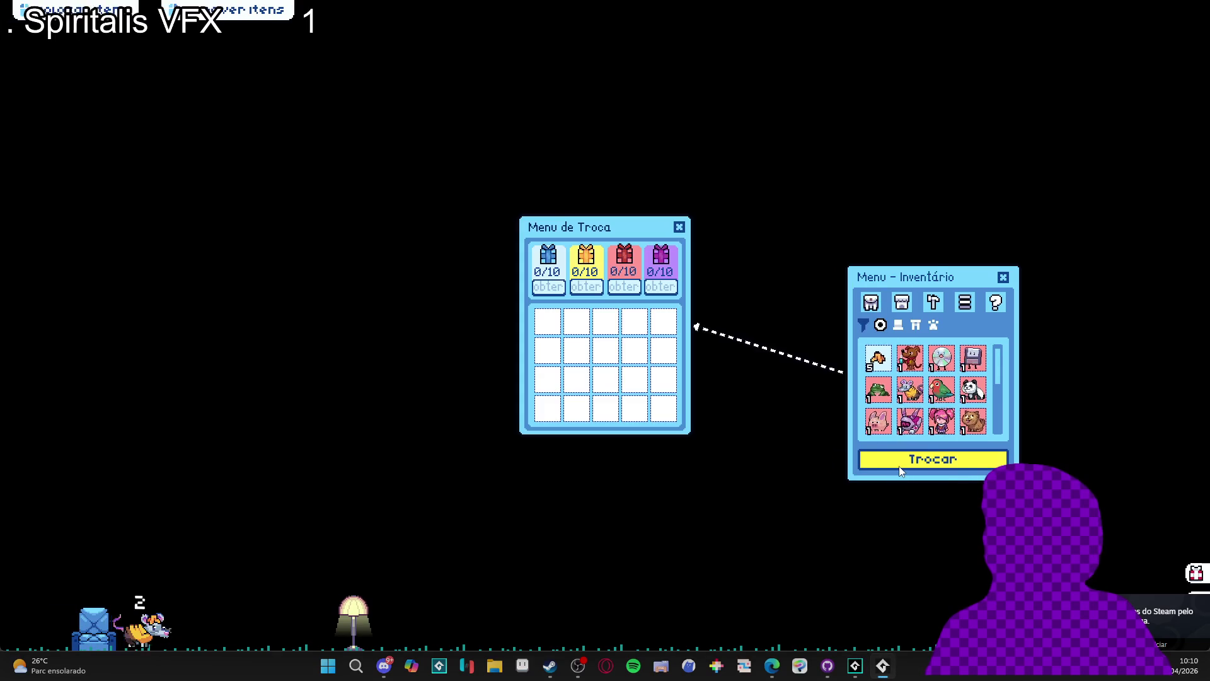
left_click(679, 227)
left_click(1004, 277)
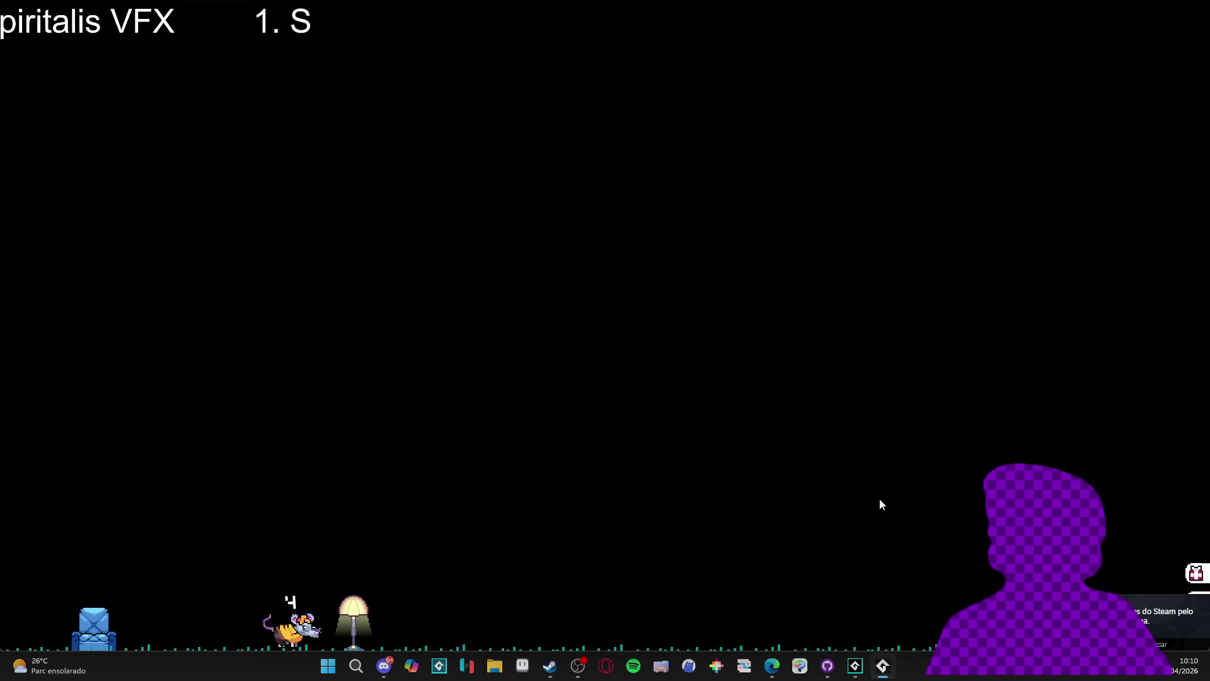
right_click(883, 668)
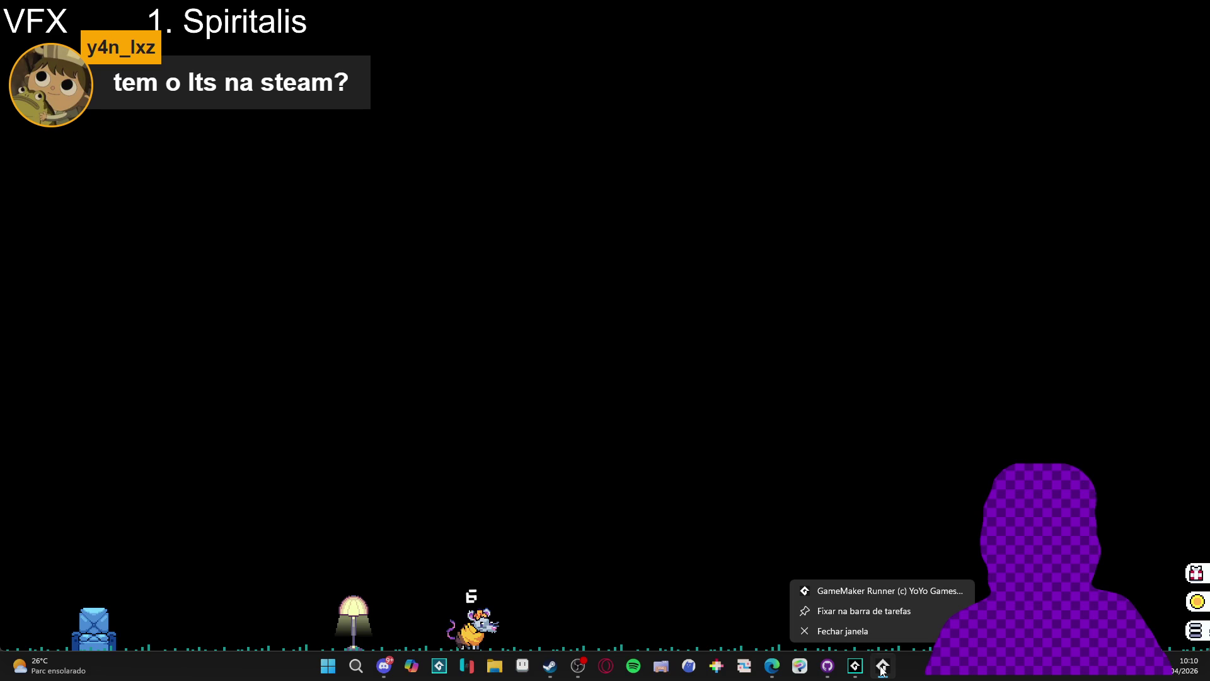
left_click(864, 634)
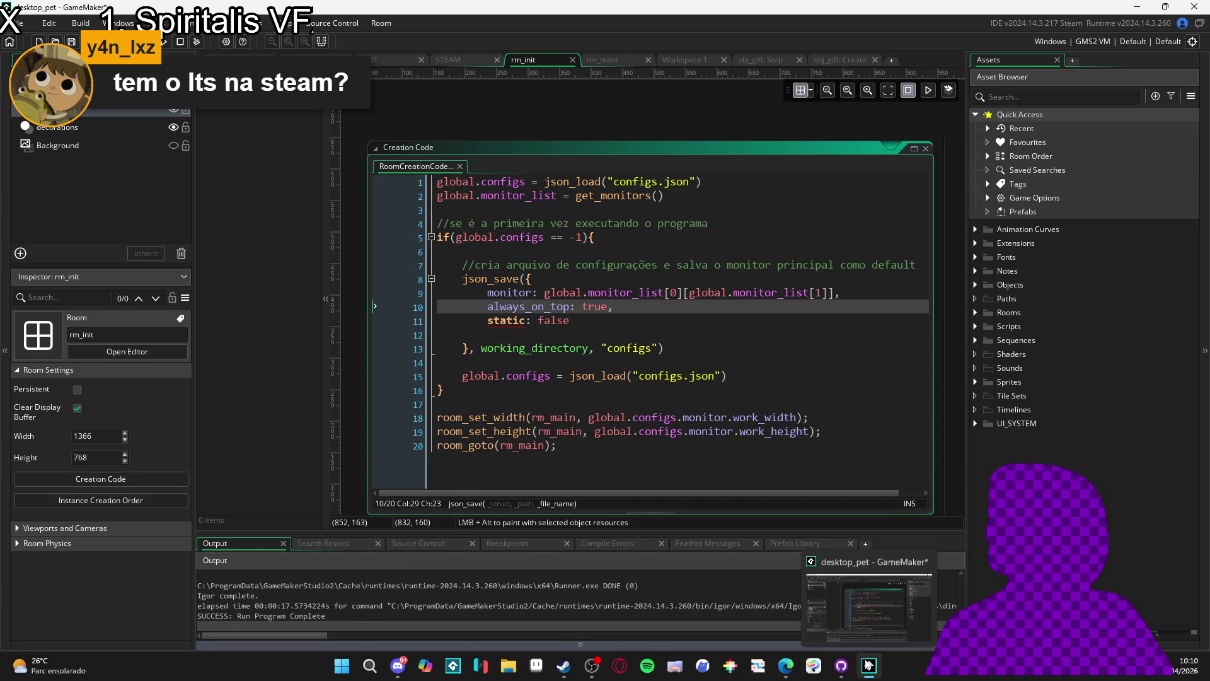
left_click(868, 663)
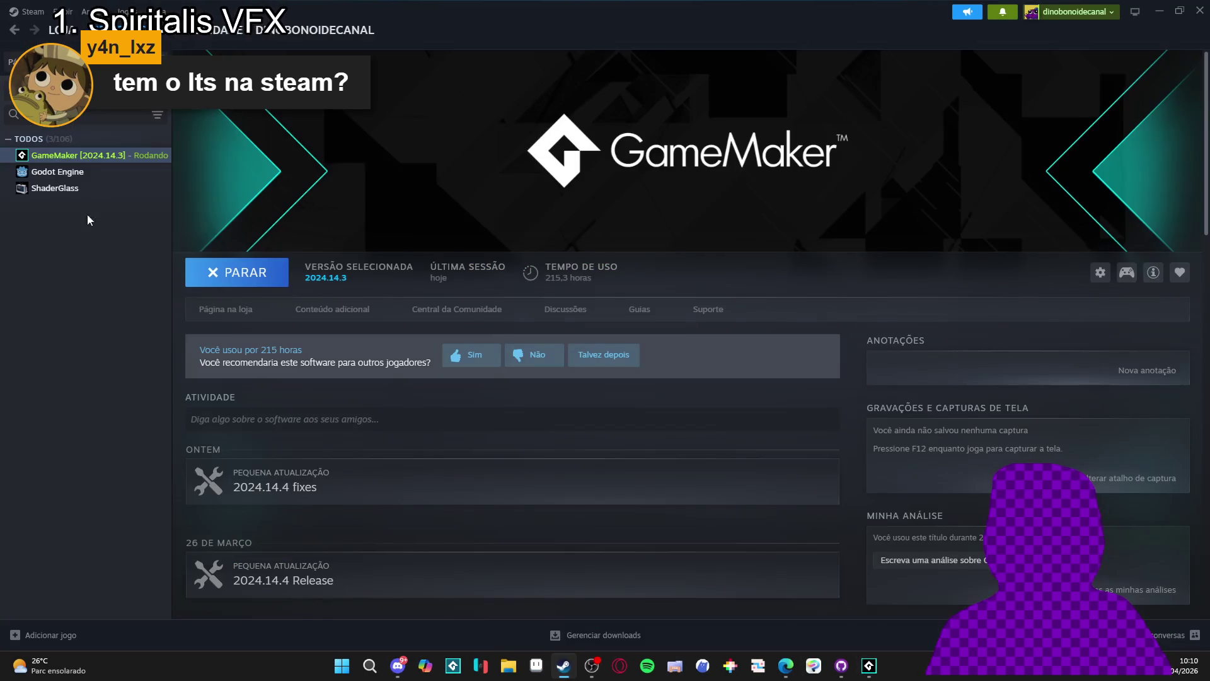
In GameMaker's Steam Properties, scroll Versões e betas to find the long-term-support build
right_click(121, 155)
left_click(148, 274)
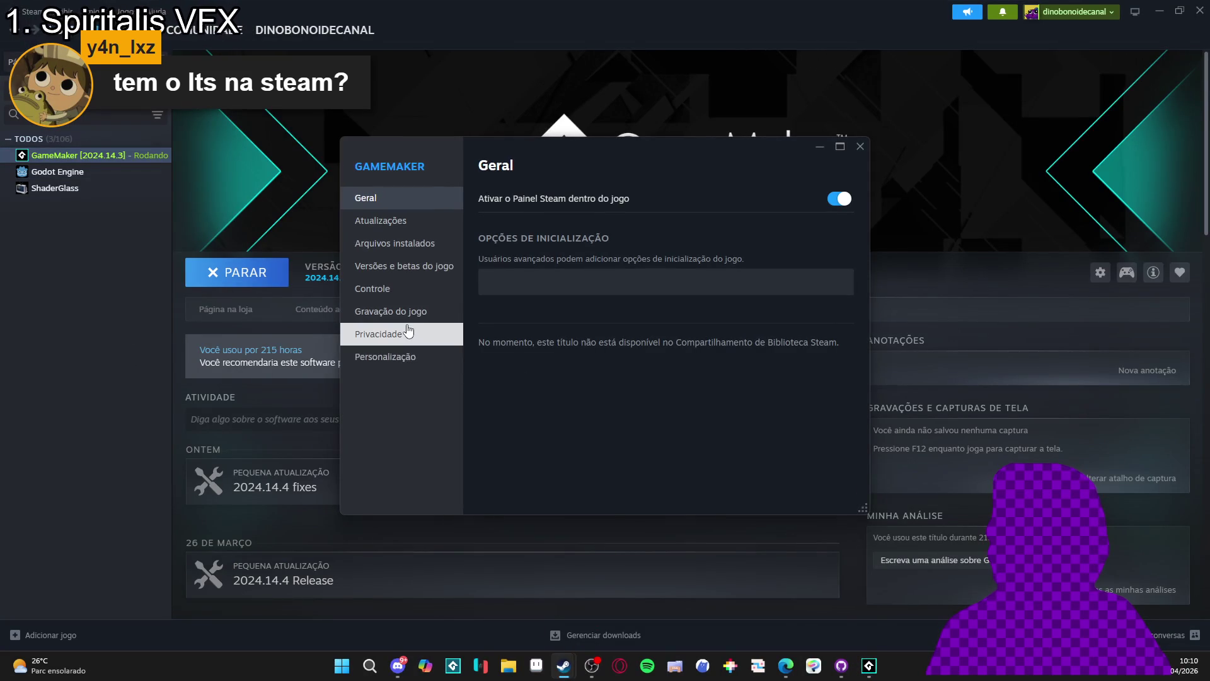
left_click(429, 265)
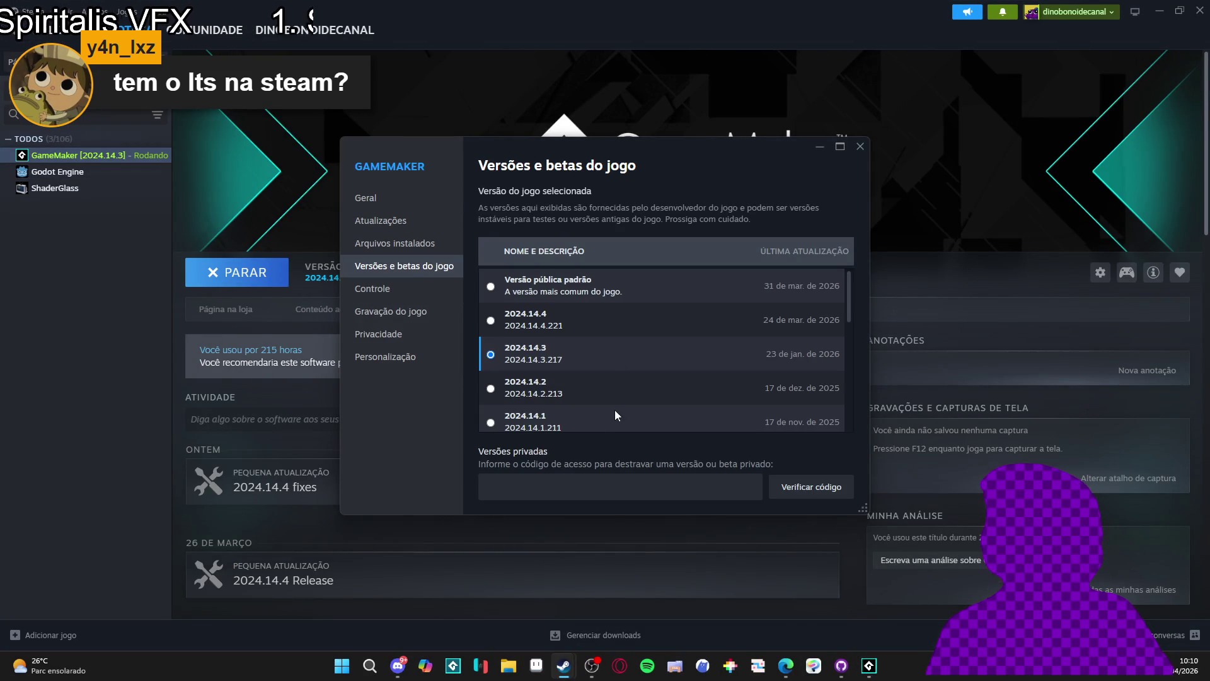
scroll(662, 368, "down", 3)
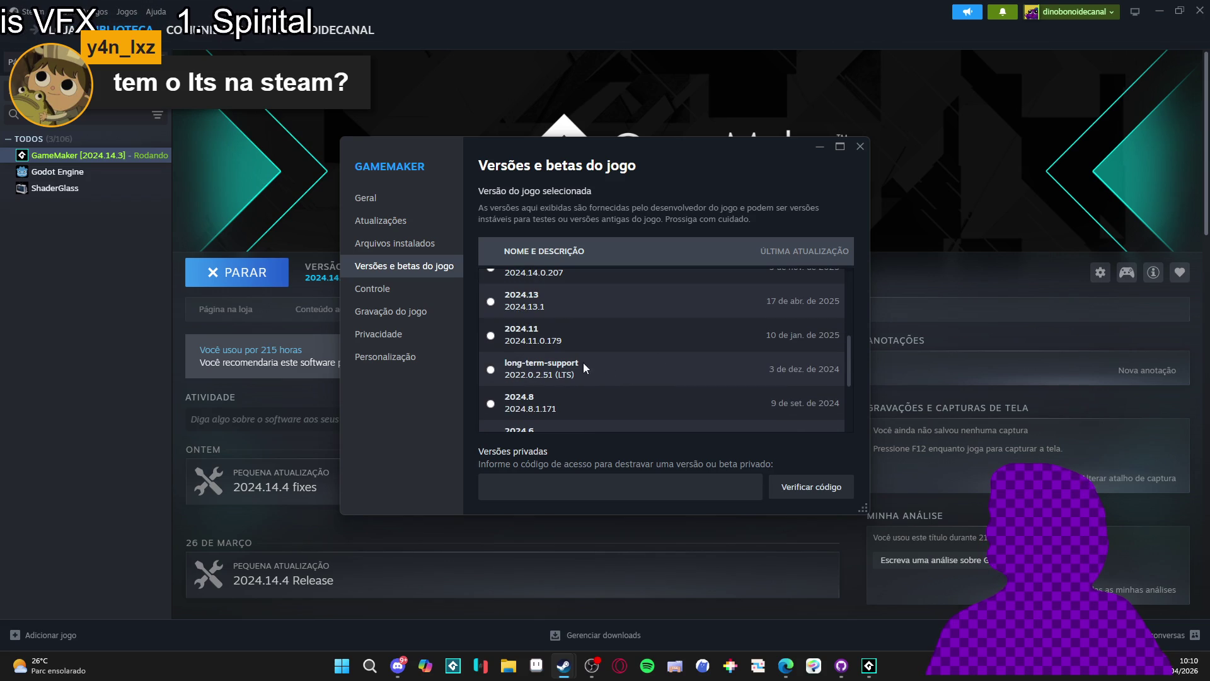
scroll(521, 388, "up", 5)
scroll(593, 381, "down", 3)
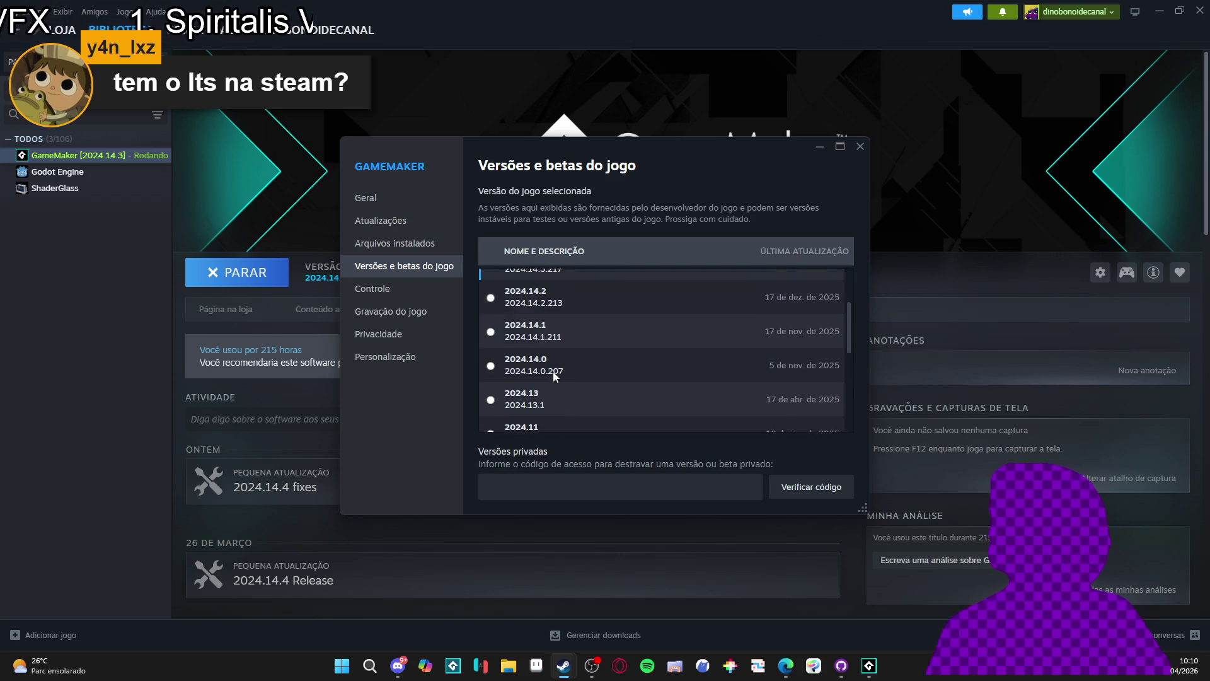
scroll(603, 376, "up", 3)
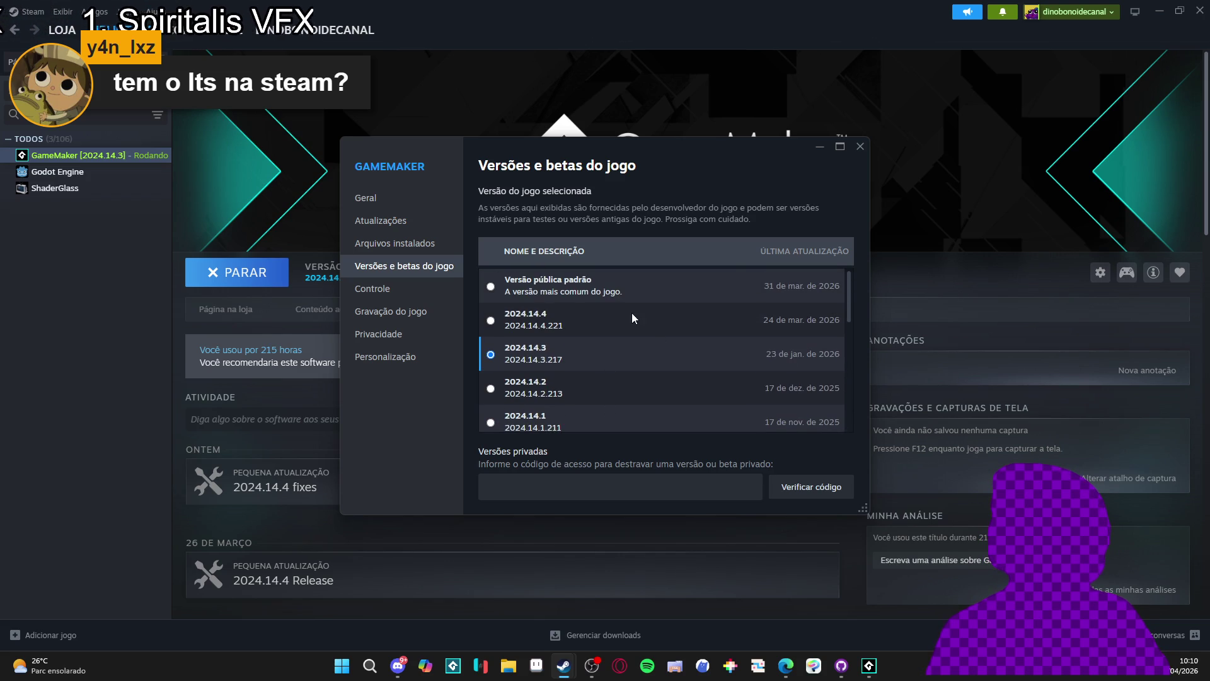
scroll(637, 316, "down", 3)
scroll(548, 385, "down", 2)
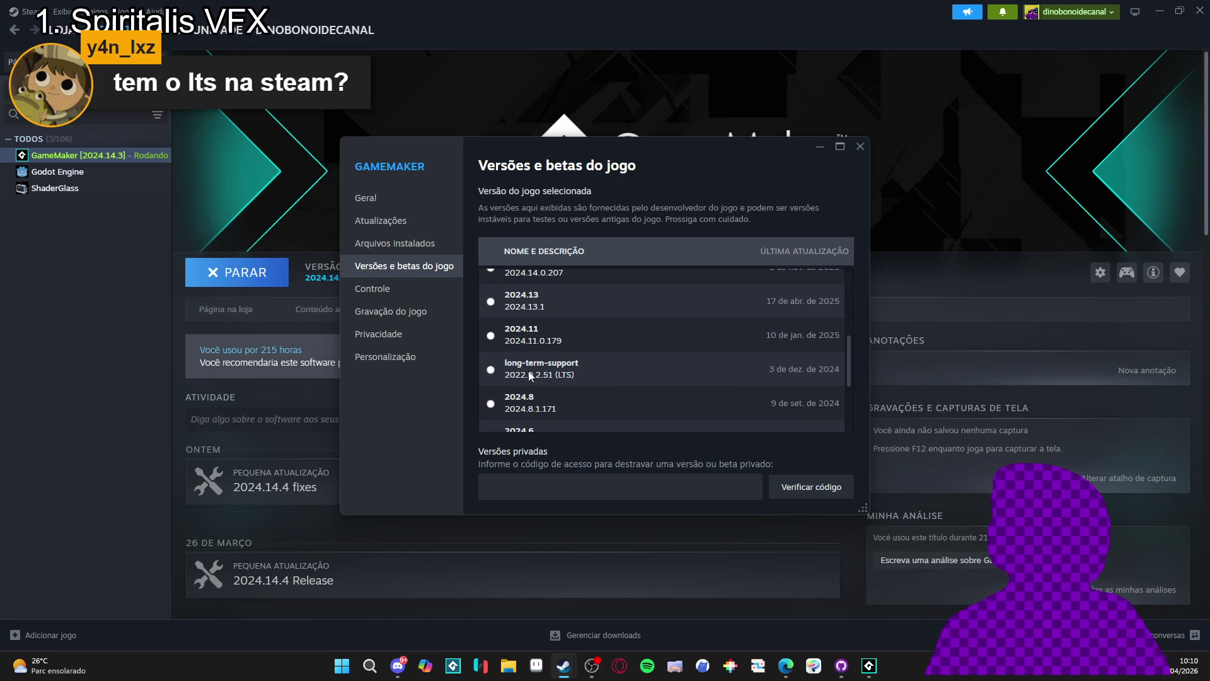
Close the versions window and minimize Steam
left_click(859, 146)
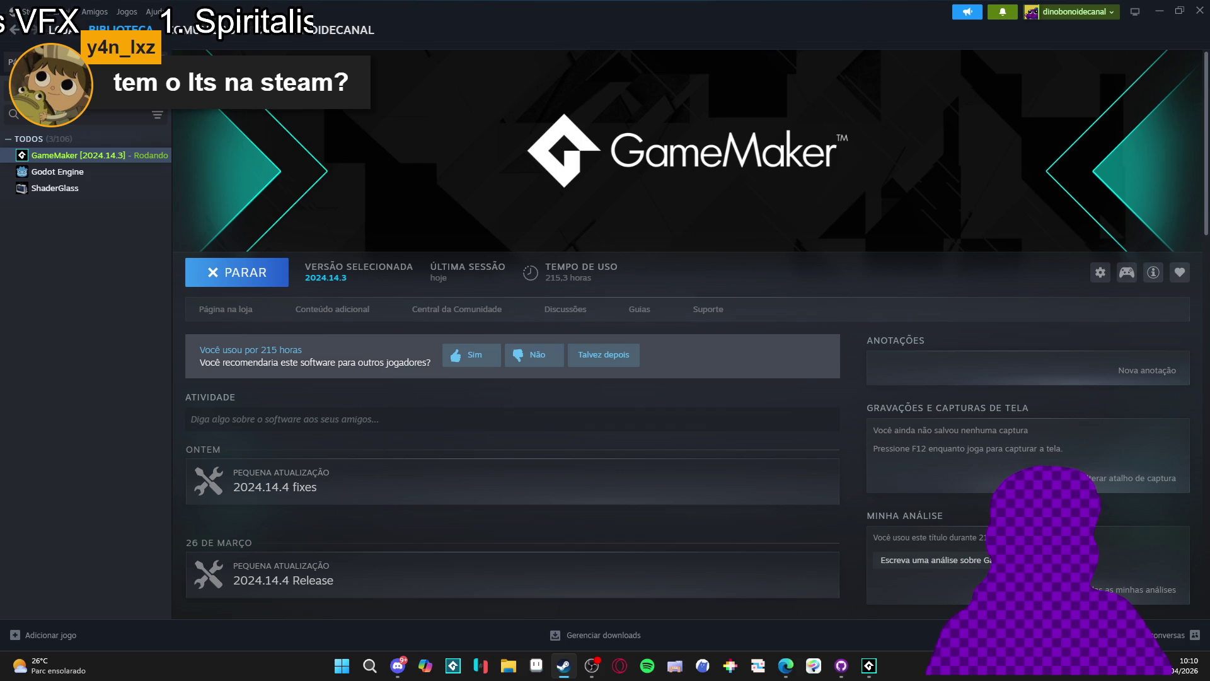
left_click(433, 640)
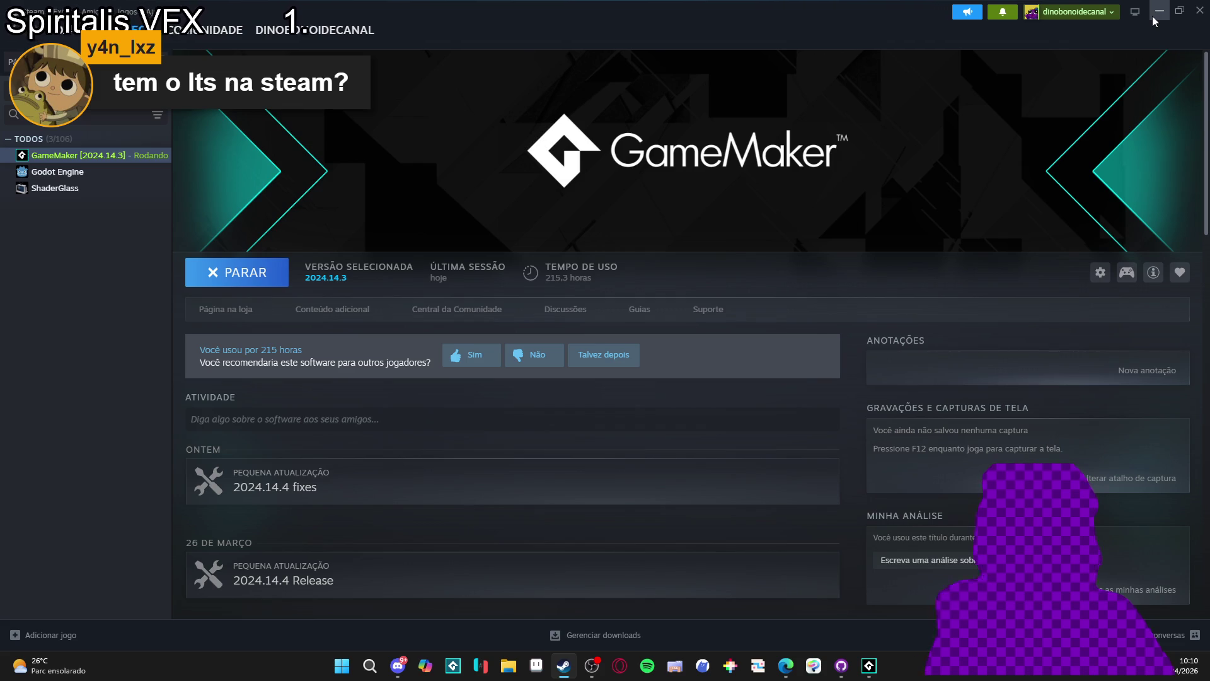
left_click(1152, 16)
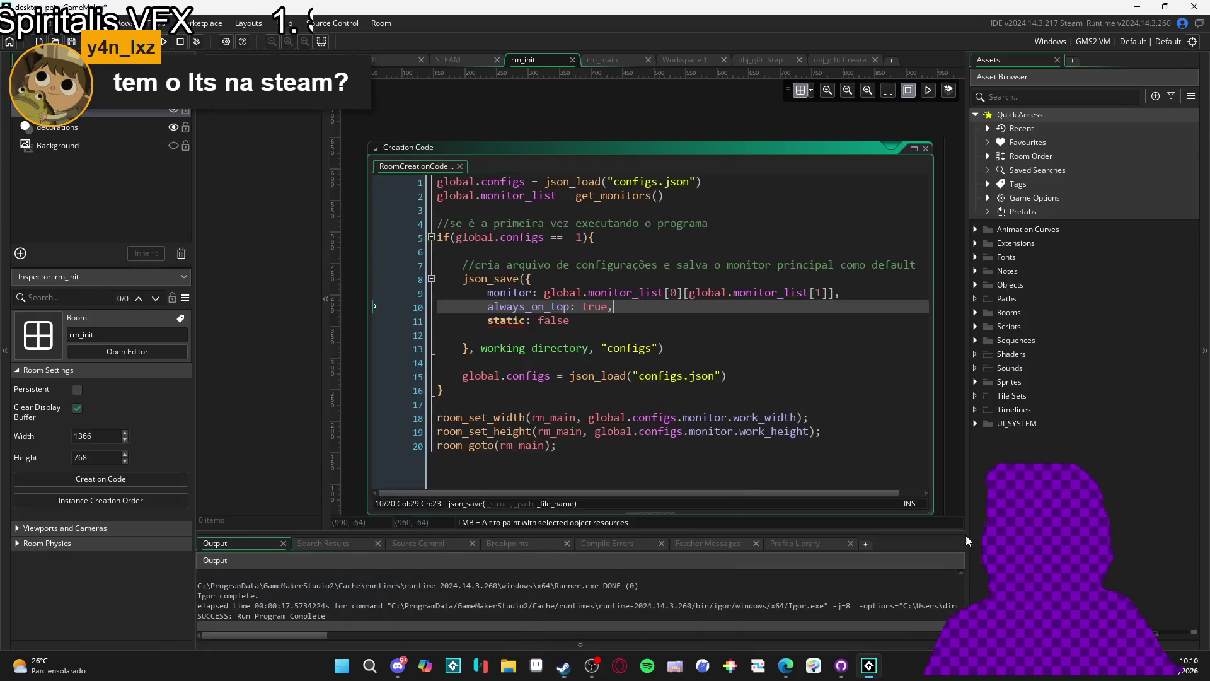
Filter the Asset Browser by 'gift' and open obj_exchange_gift_button
left_click(1039, 98)
type("s")
key("BackSpace")
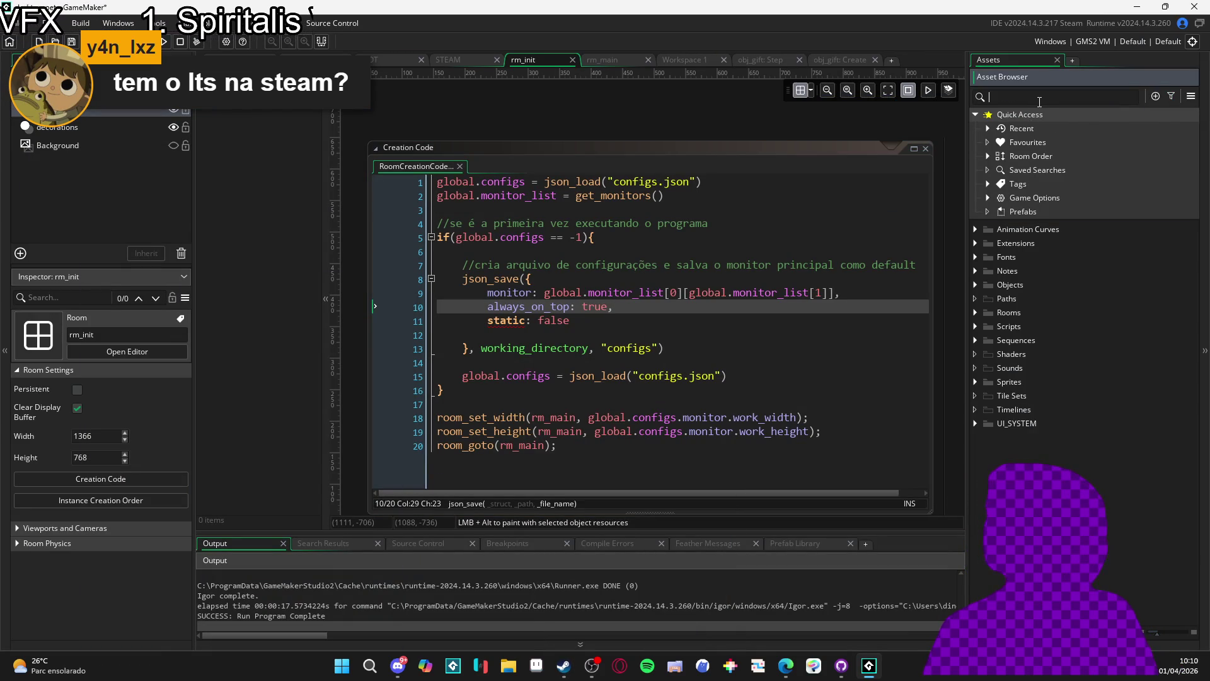
type("gift")
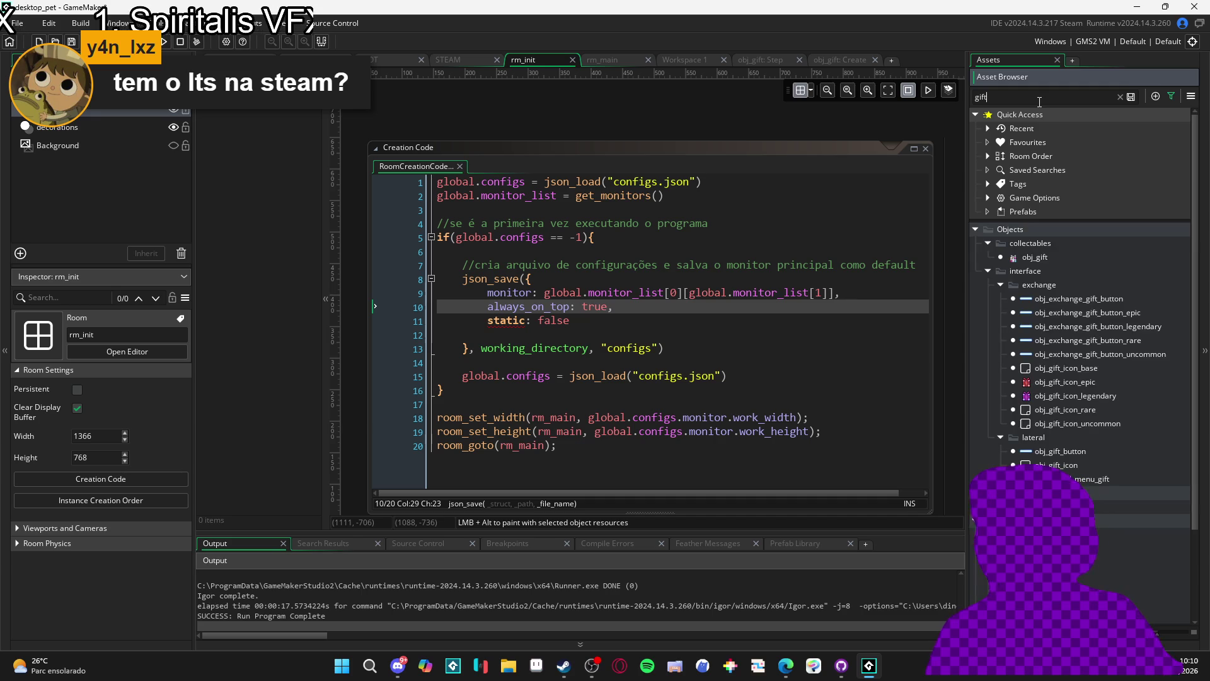
double_click(1087, 300)
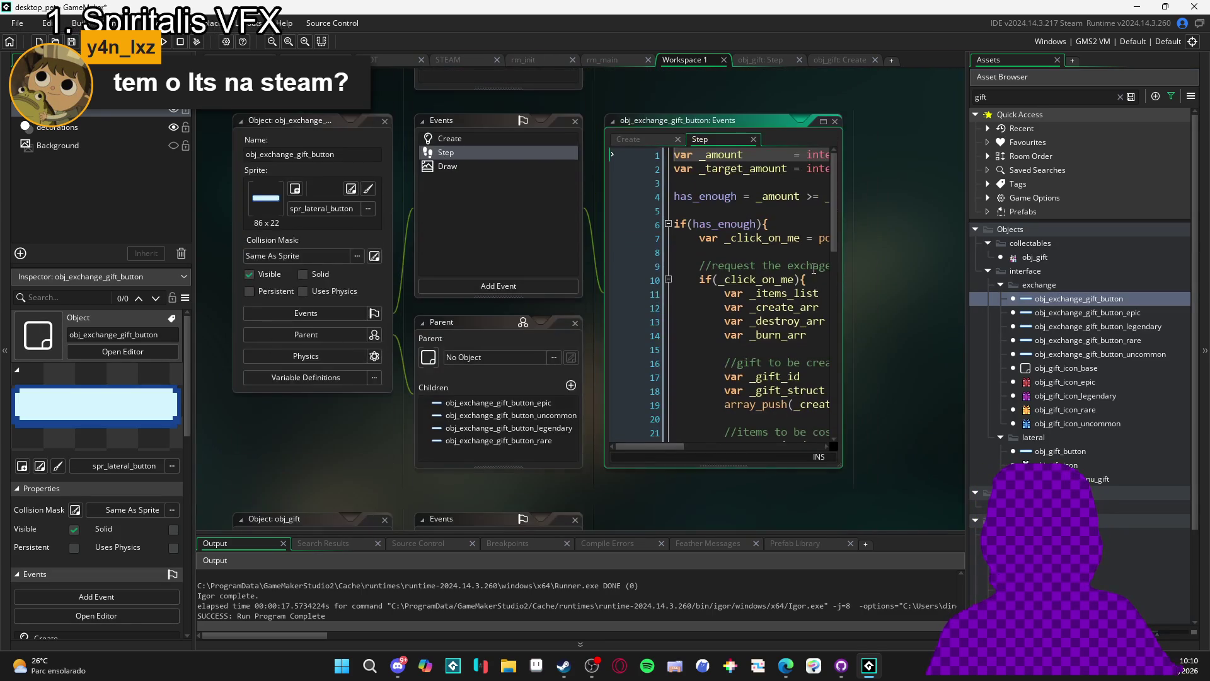
Expand obj_exchange_gift_button's Step event code into its own full editor tab
left_click(823, 121)
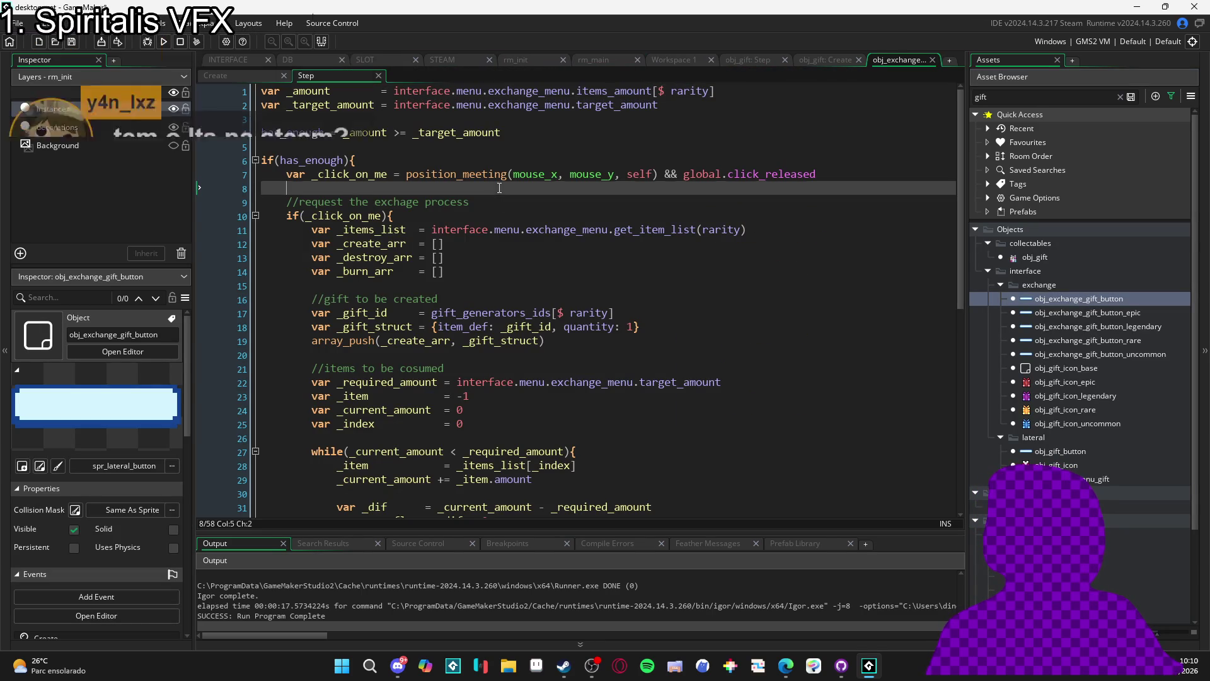
left_click(624, 244)
left_click(625, 282)
scroll(637, 353, "down", 1)
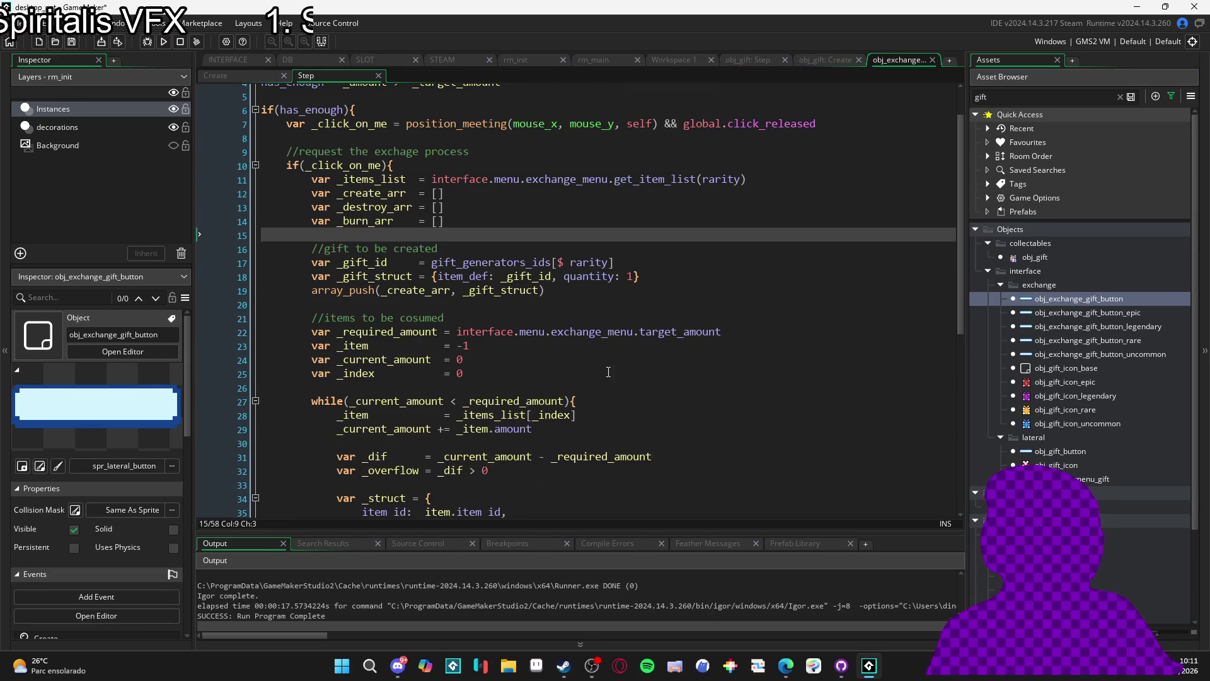
scroll(565, 351, "up", 1)
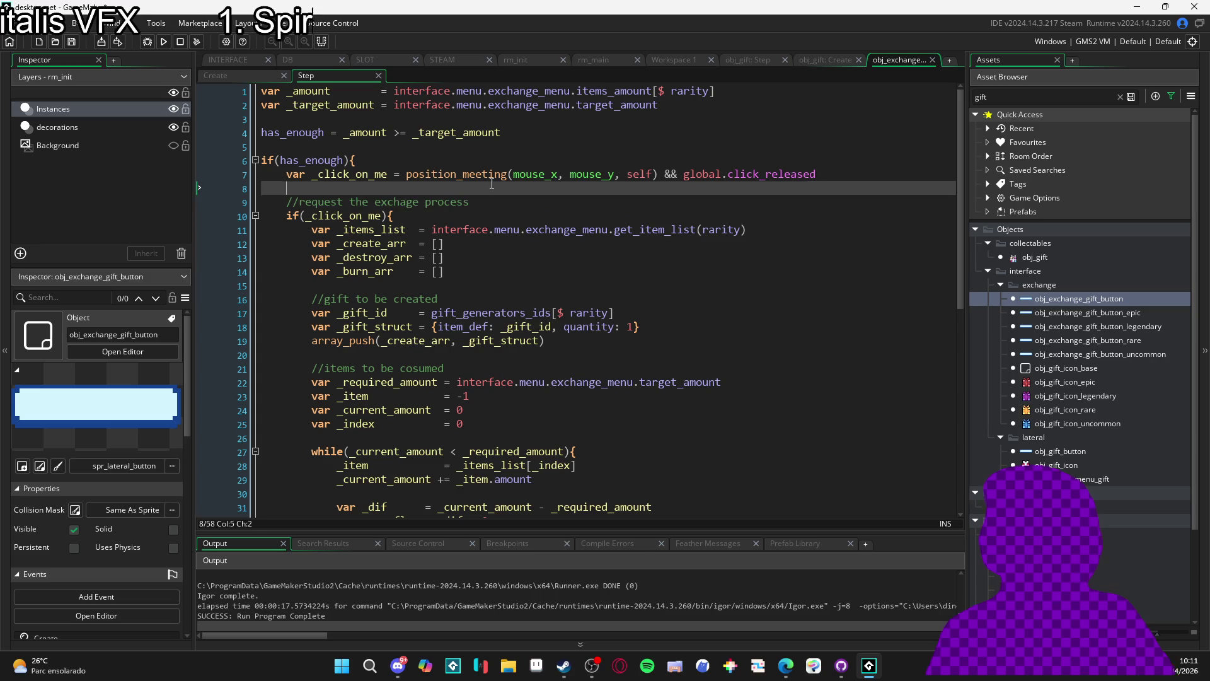
Review the Step code down to the last line, narrowing the assets panel to widen the editor
left_click(536, 151)
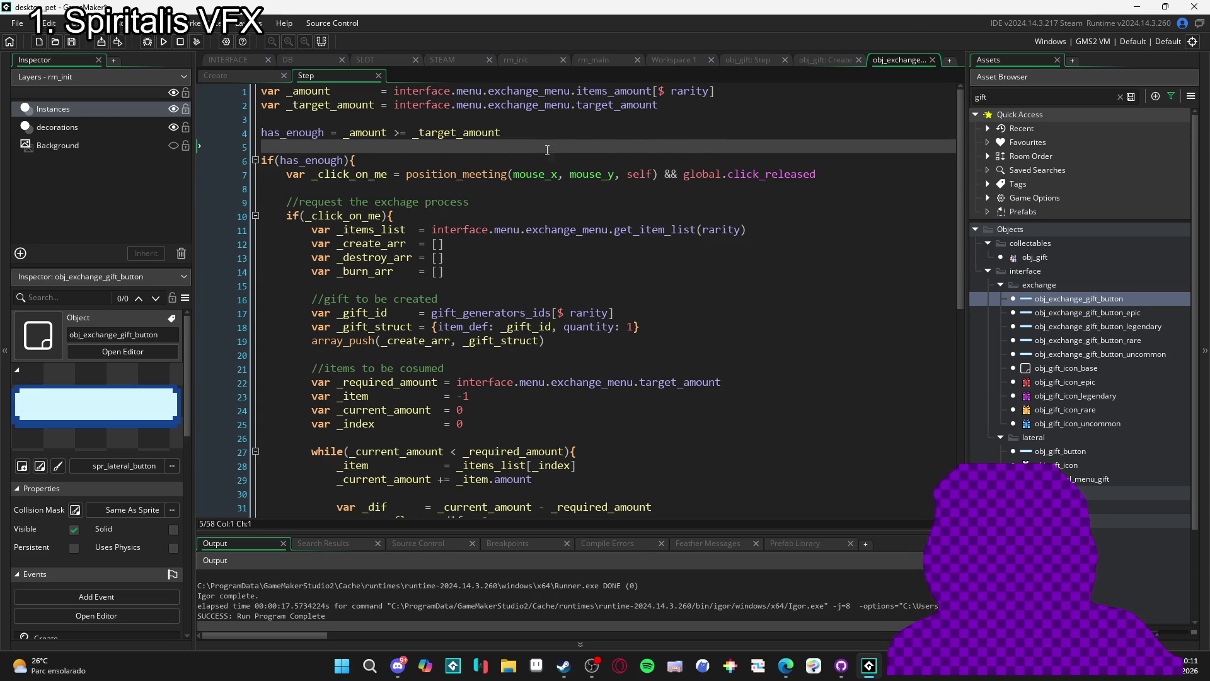
scroll(576, 169, "down", 10)
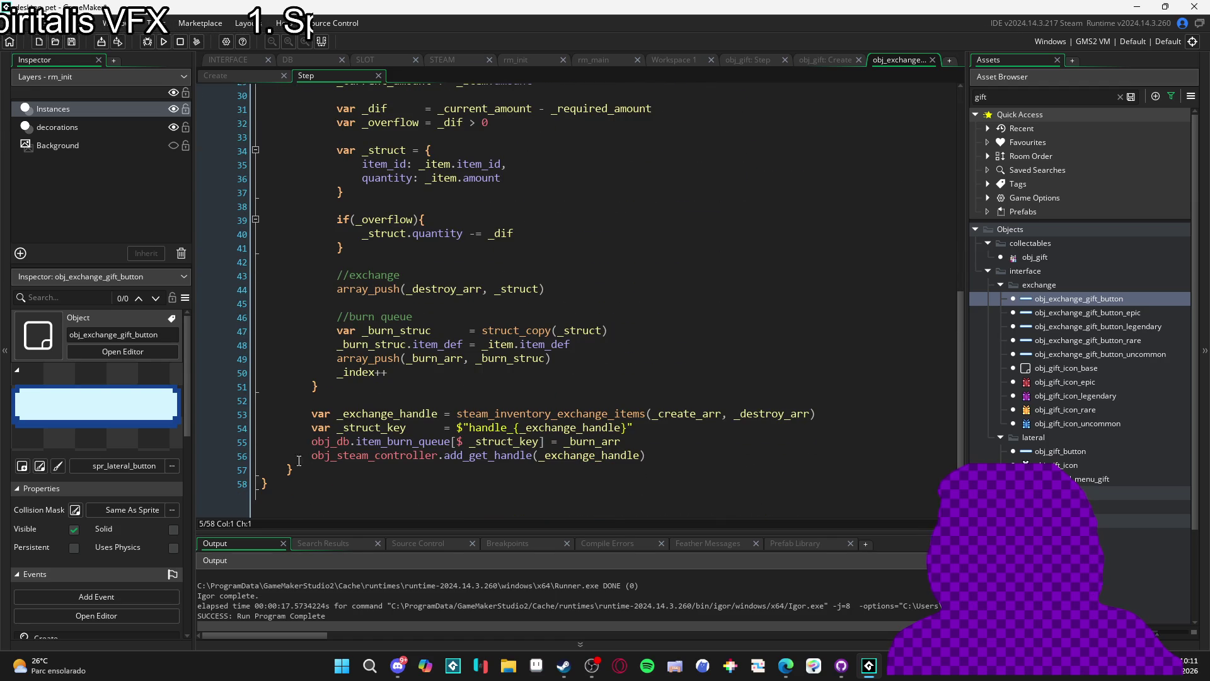
left_click(289, 469)
left_click(264, 484)
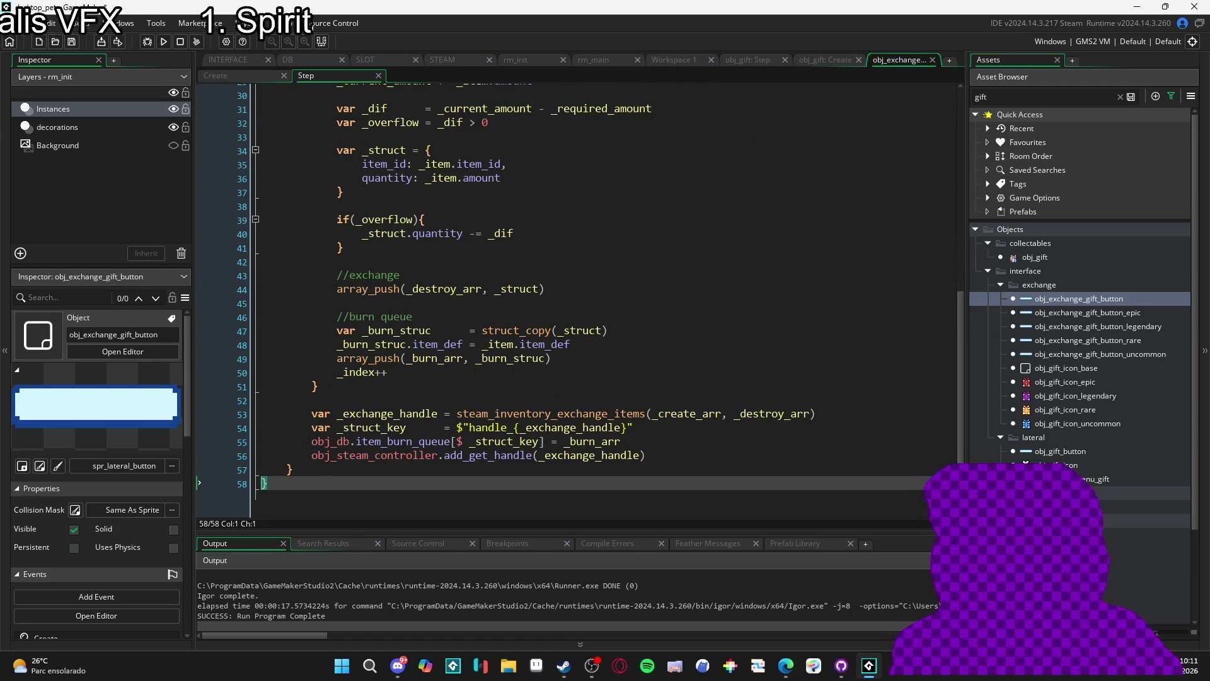
left_click_drag(966, 173, 985, 157)
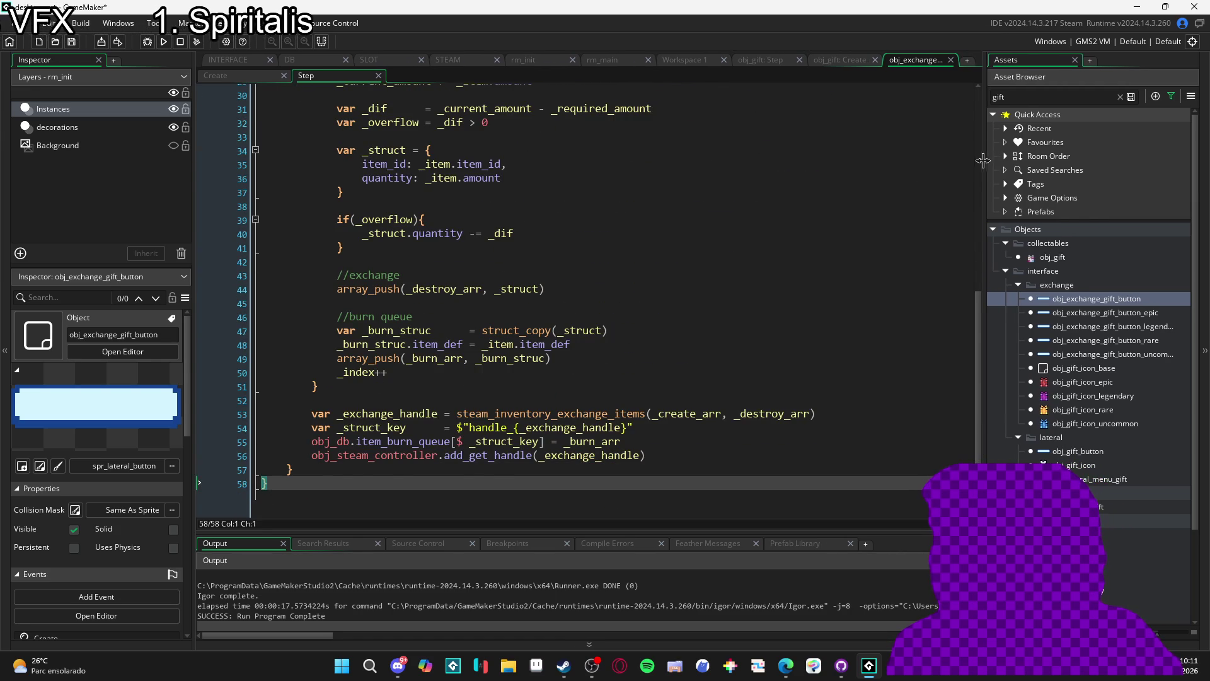
scroll(979, 165, "up", 10)
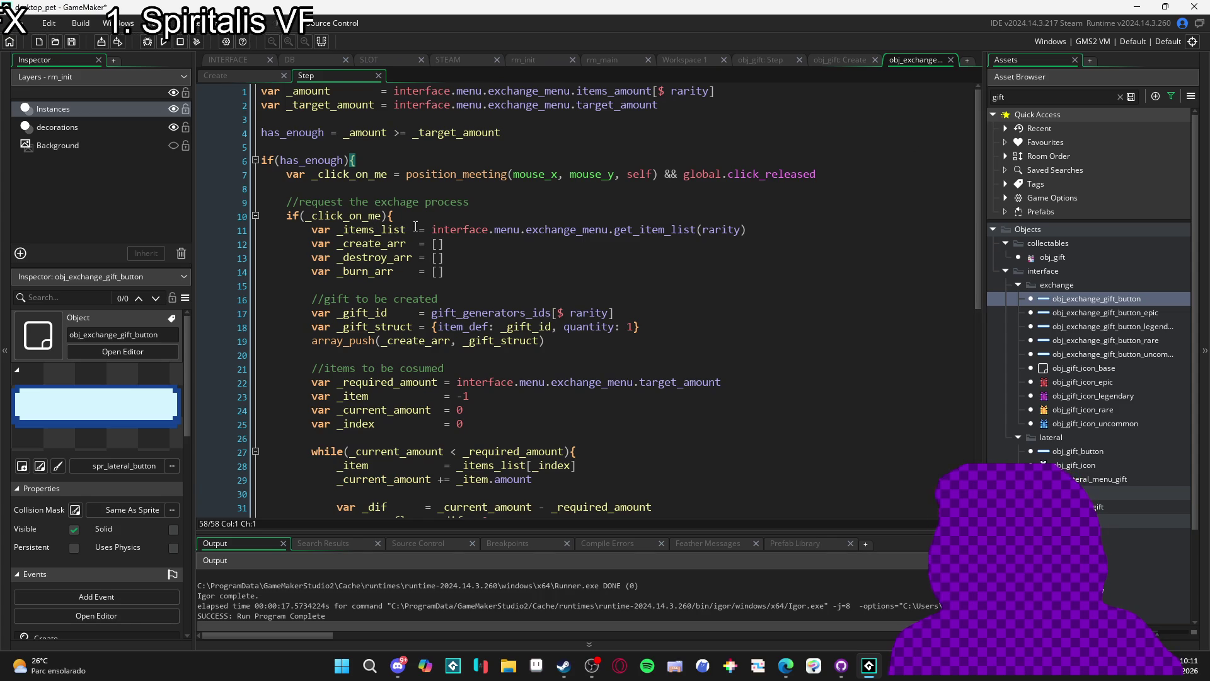
left_click(350, 152)
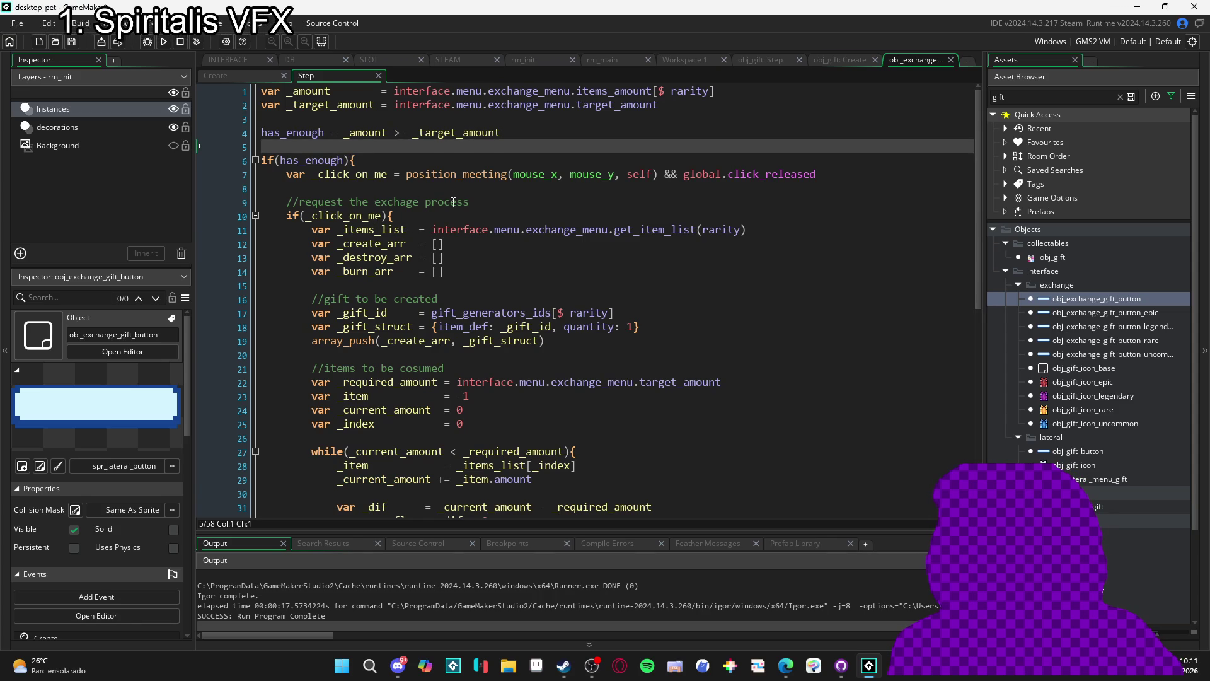
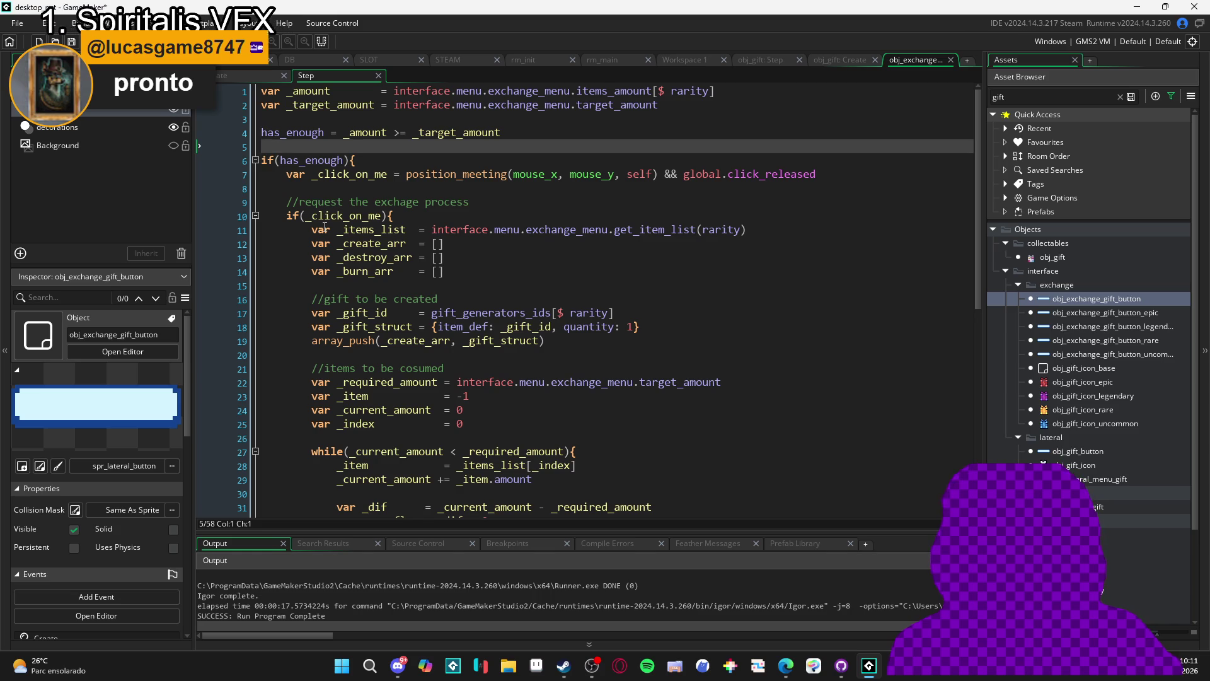
Add a '//sprite handling' comment on new blank lines below the click check
scroll(341, 221, "down", 8)
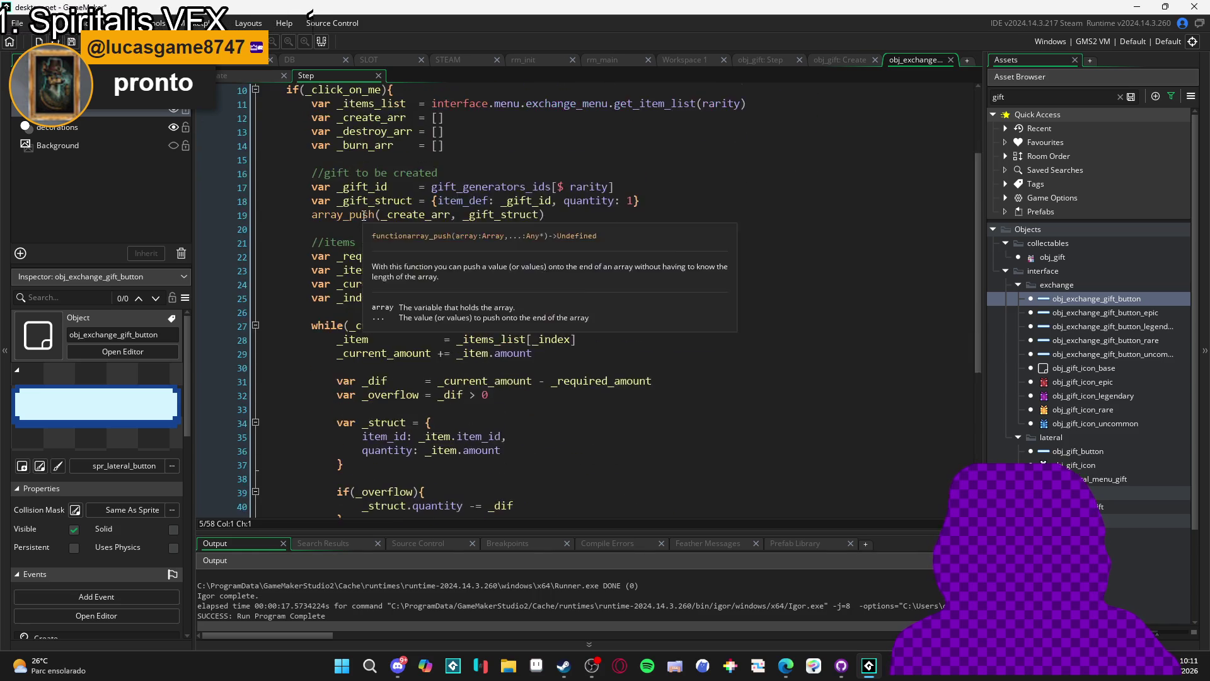
scroll(372, 220, "up", 9)
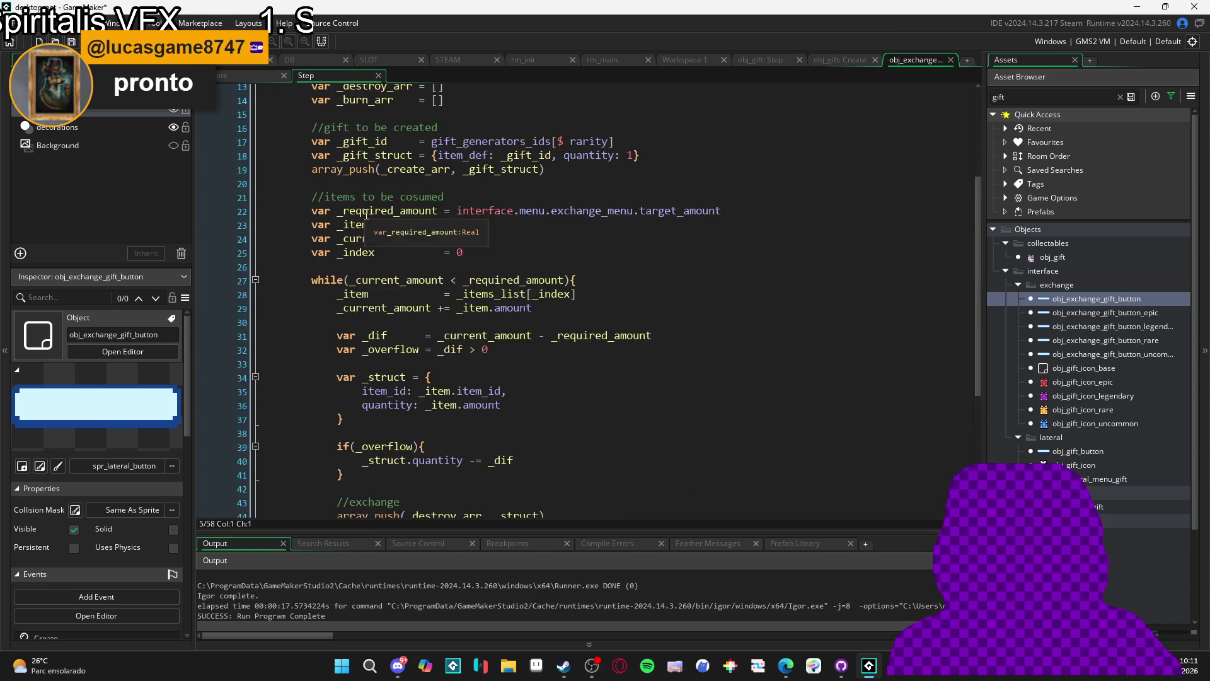
scroll(384, 224, "up", 1)
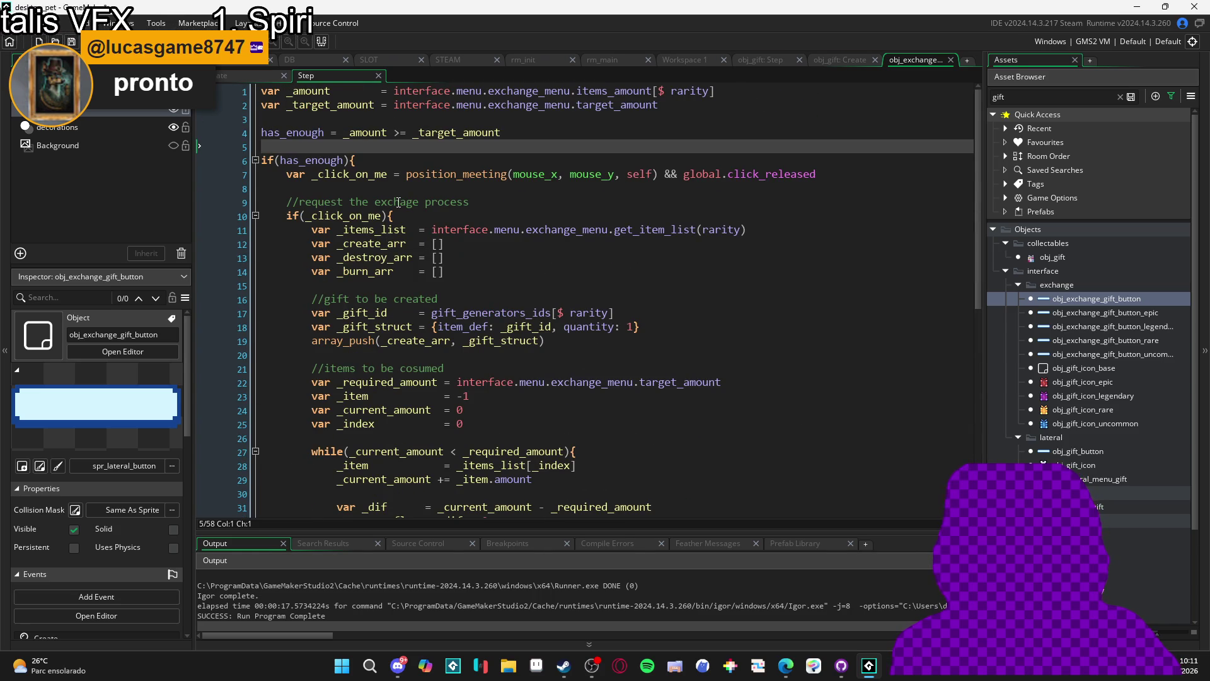
left_click(413, 189)
key("Return")
key("Return")
key("Return")
key("Up")
key("Up")
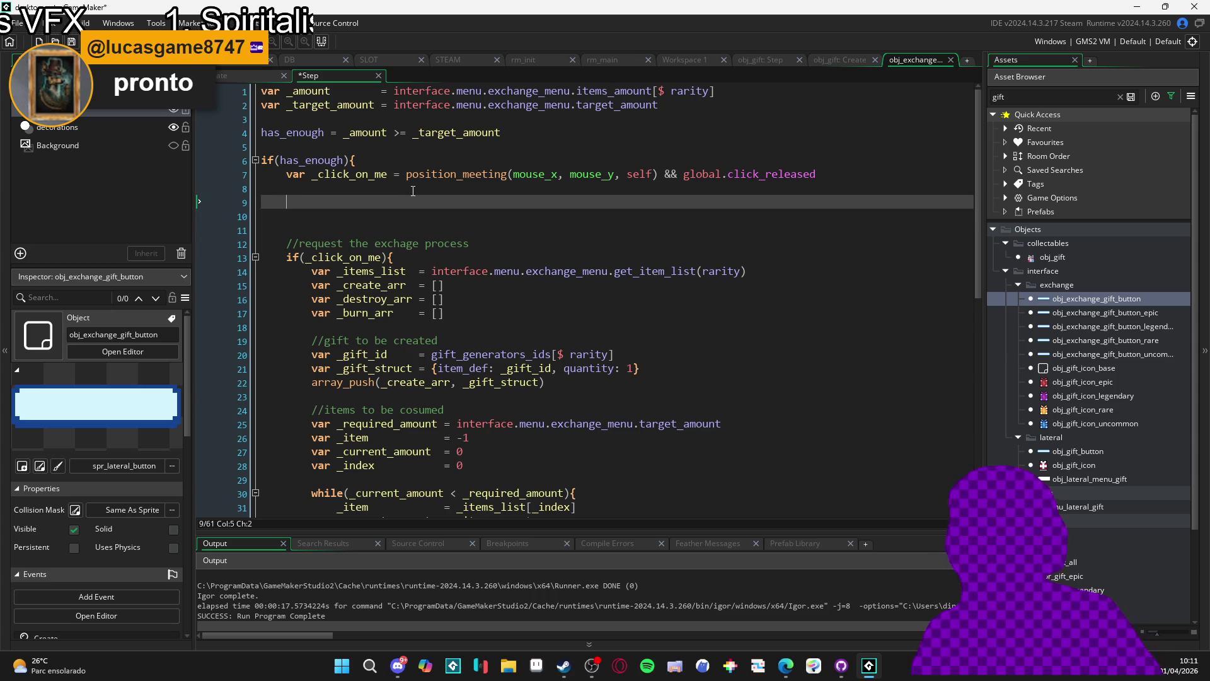
type("//sprite handling")
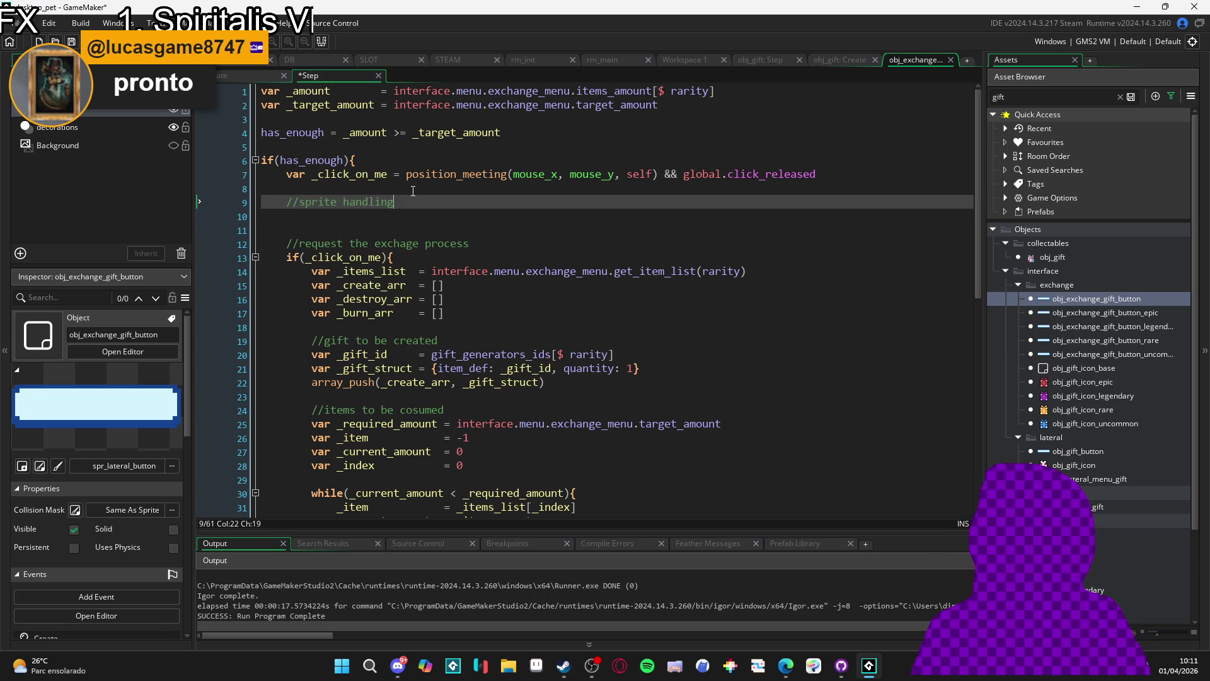
key("Return")
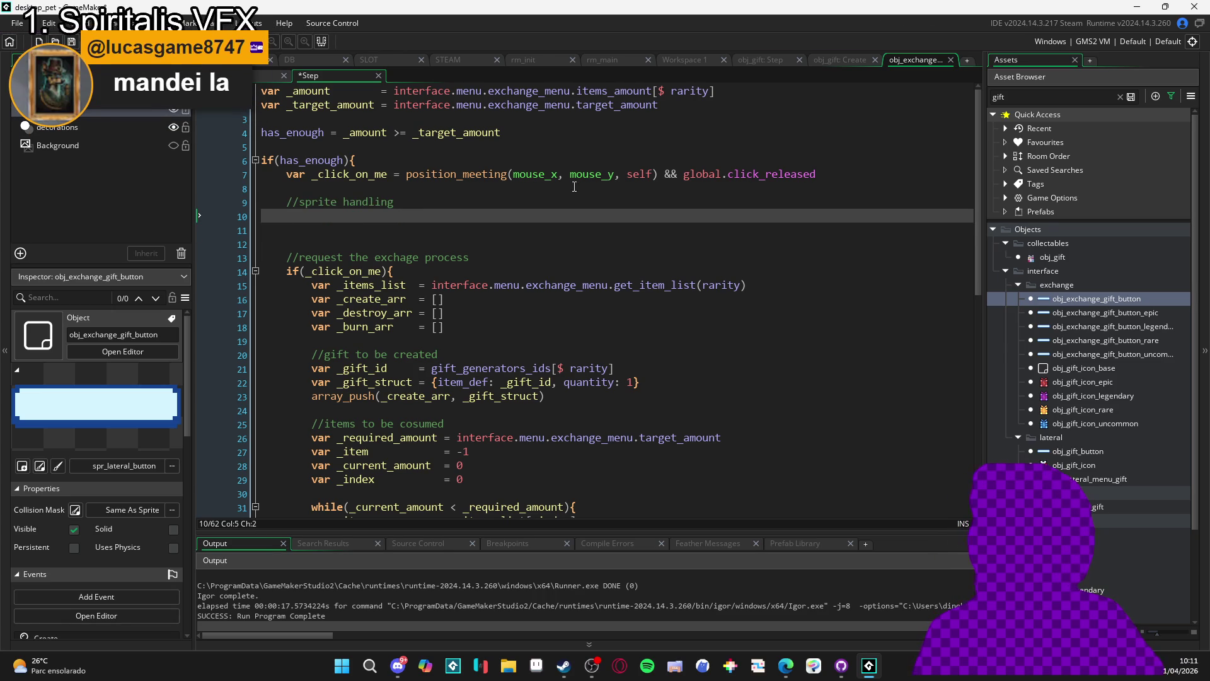
Start a 'var _mouse_over_me' line inside the has_enough block
left_click(403, 162)
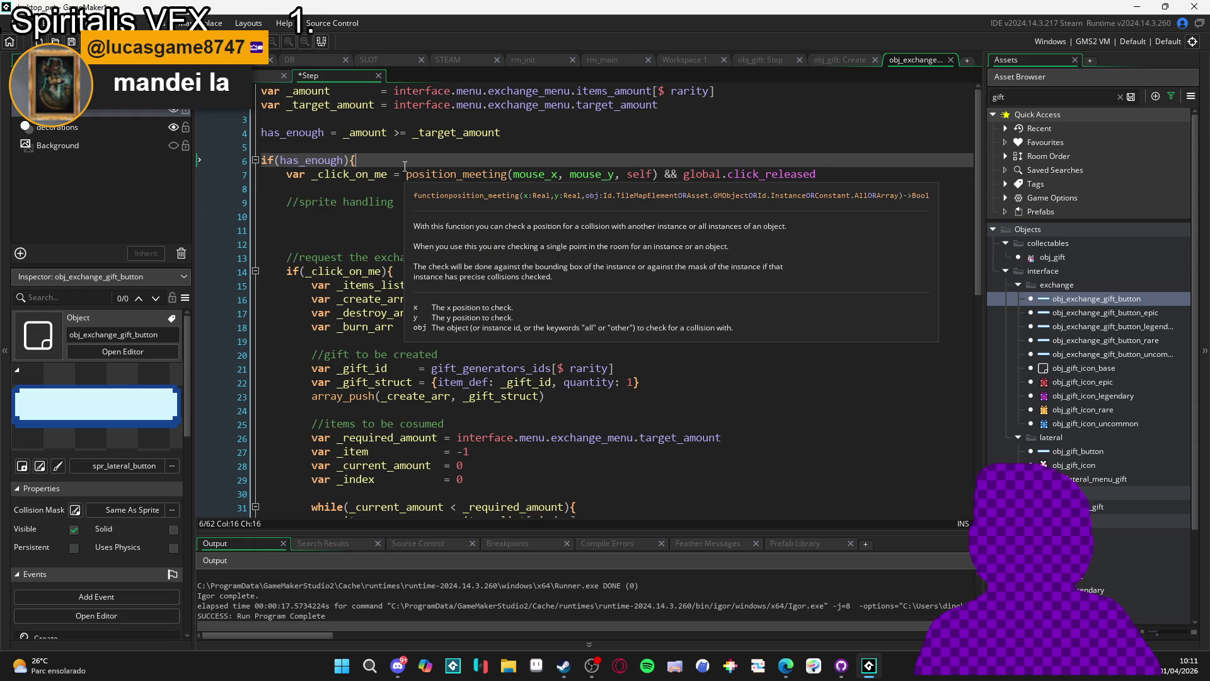
key("Return")
type("var _mouse_over_m")
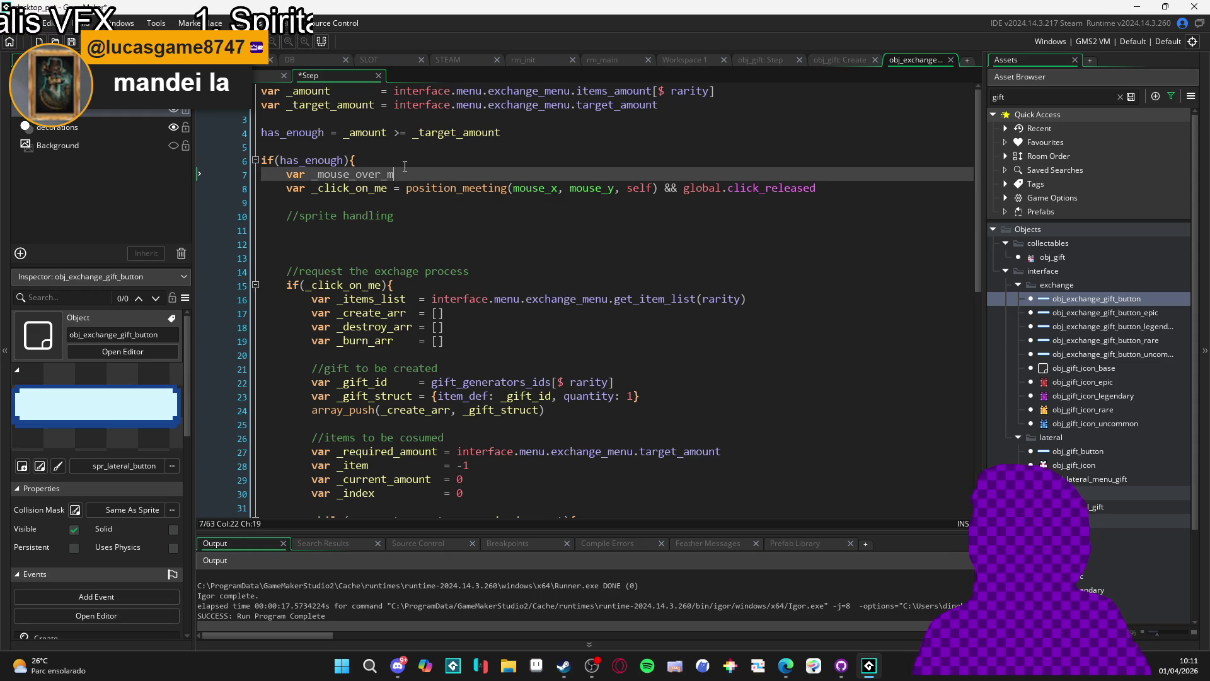
Move position_meeting(mouse_x, mouse_y, self) into _mouse_over_me and use _mouse_over_me in _click_on_me
key("Down")
key("Left")
key("Left")
key("Left")
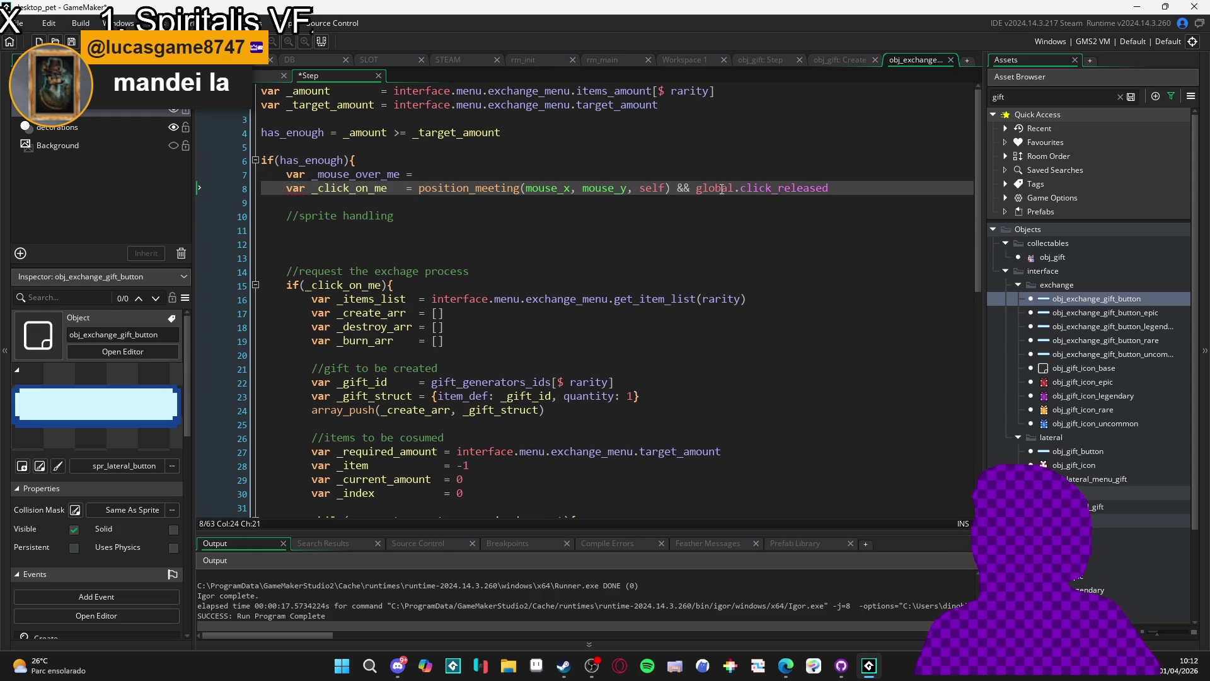
mouse_move(671, 188)
left_mouse_down()
mouse_move(417, 188)
mouse_move(419, 174)
left_mouse_up()
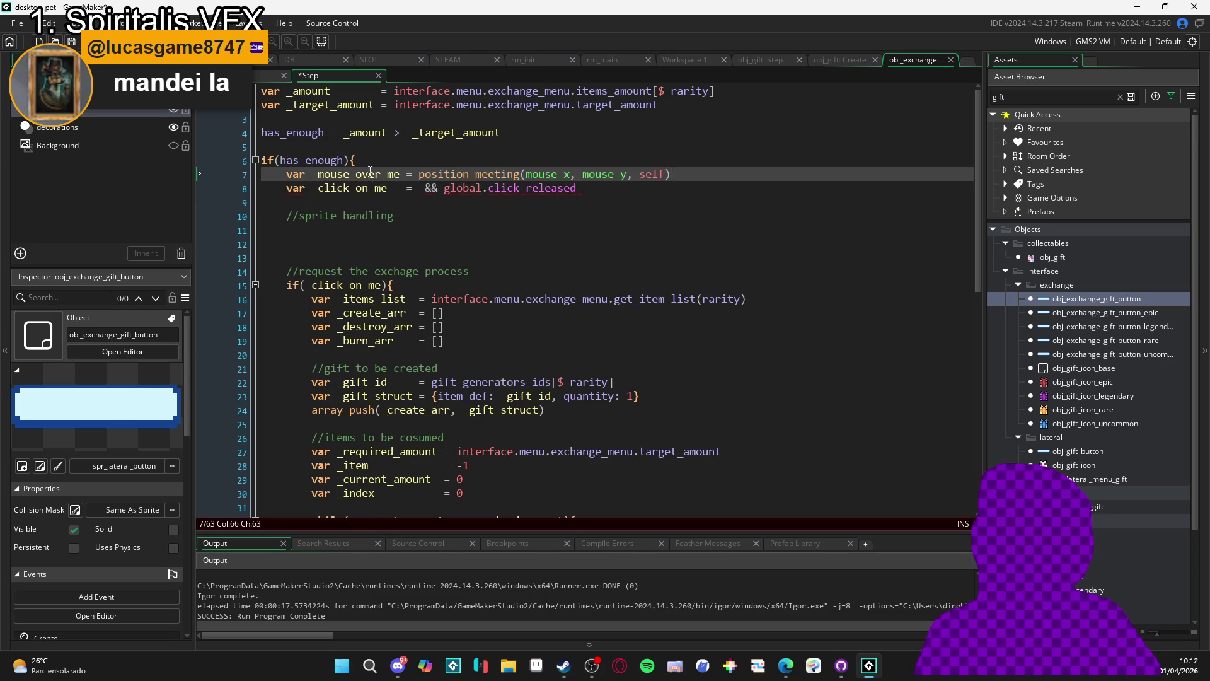
left_click(409, 187)
type("_mouse_over_me")
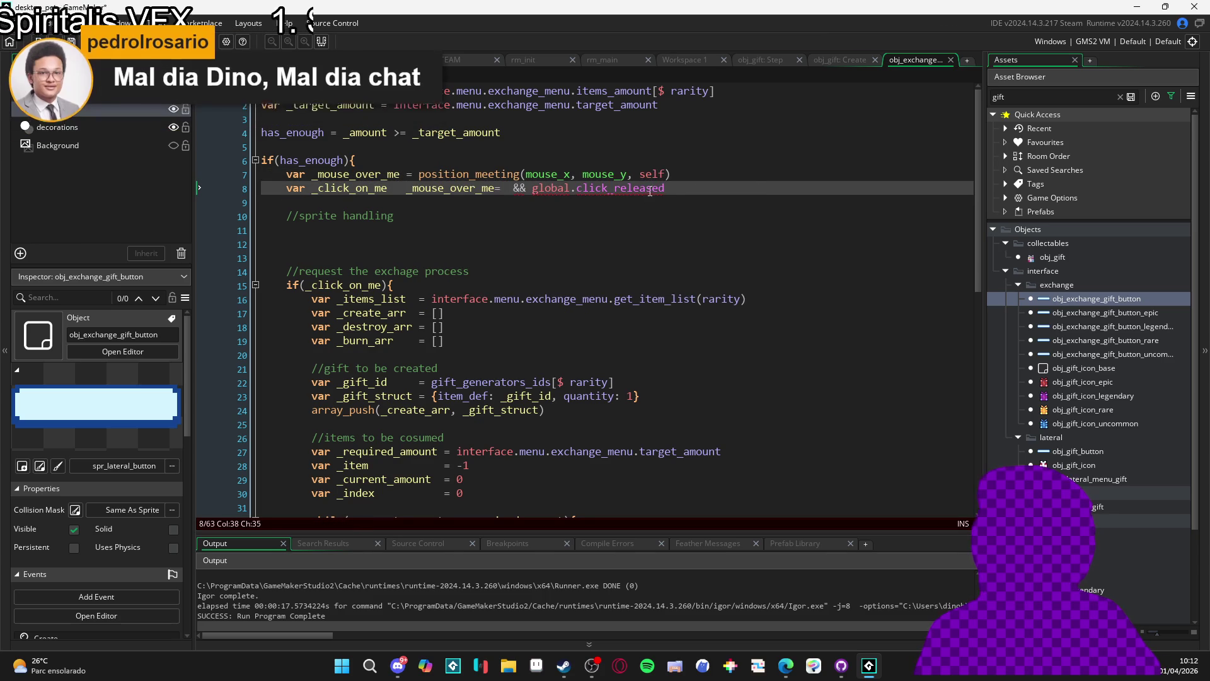
key("Delete")
key("Delete")
key("Delete")
key("End")
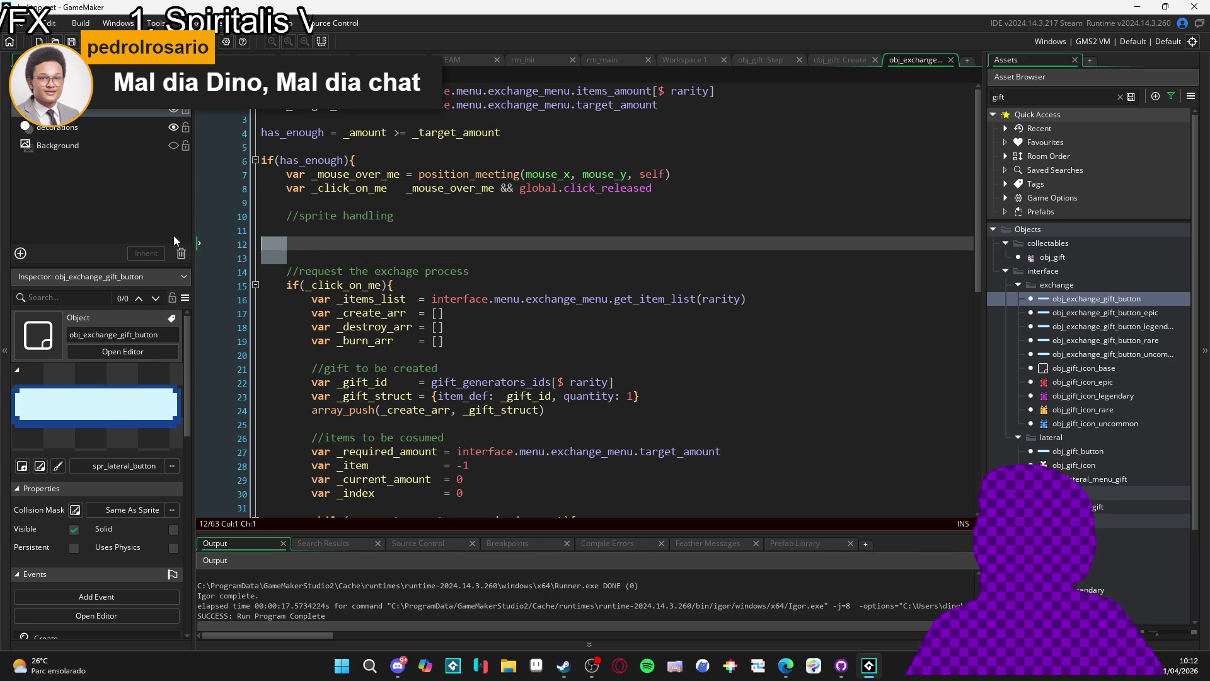
left_click(312, 228)
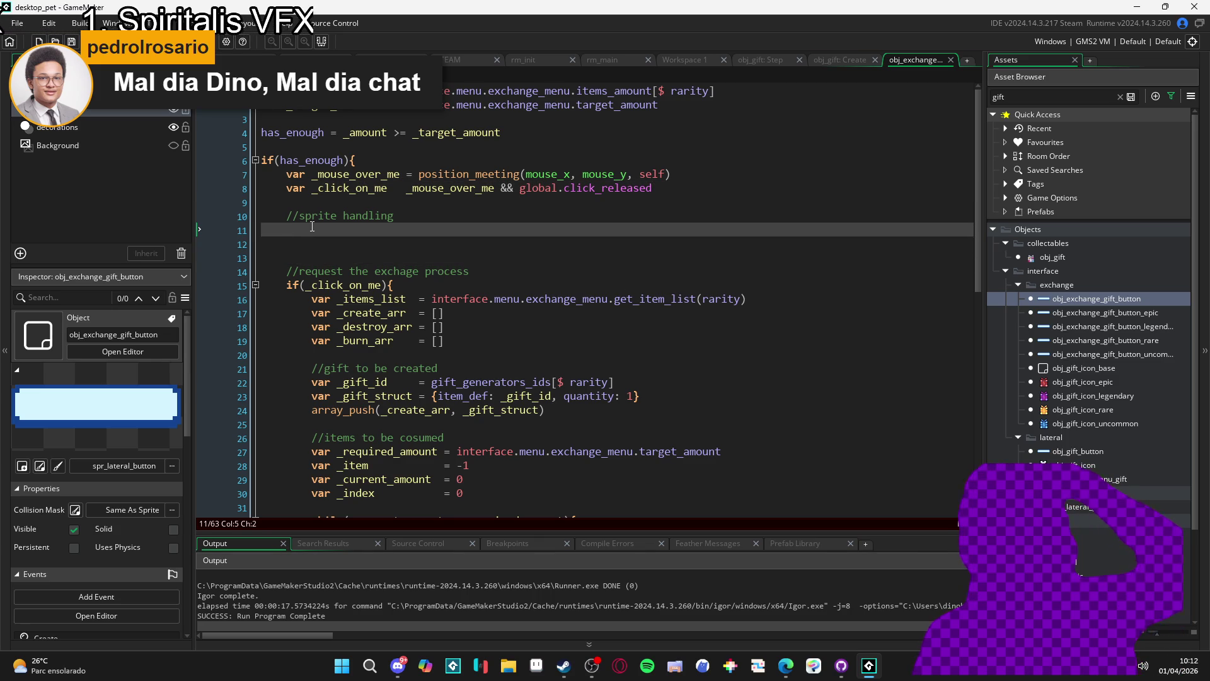
left_click(753, 163)
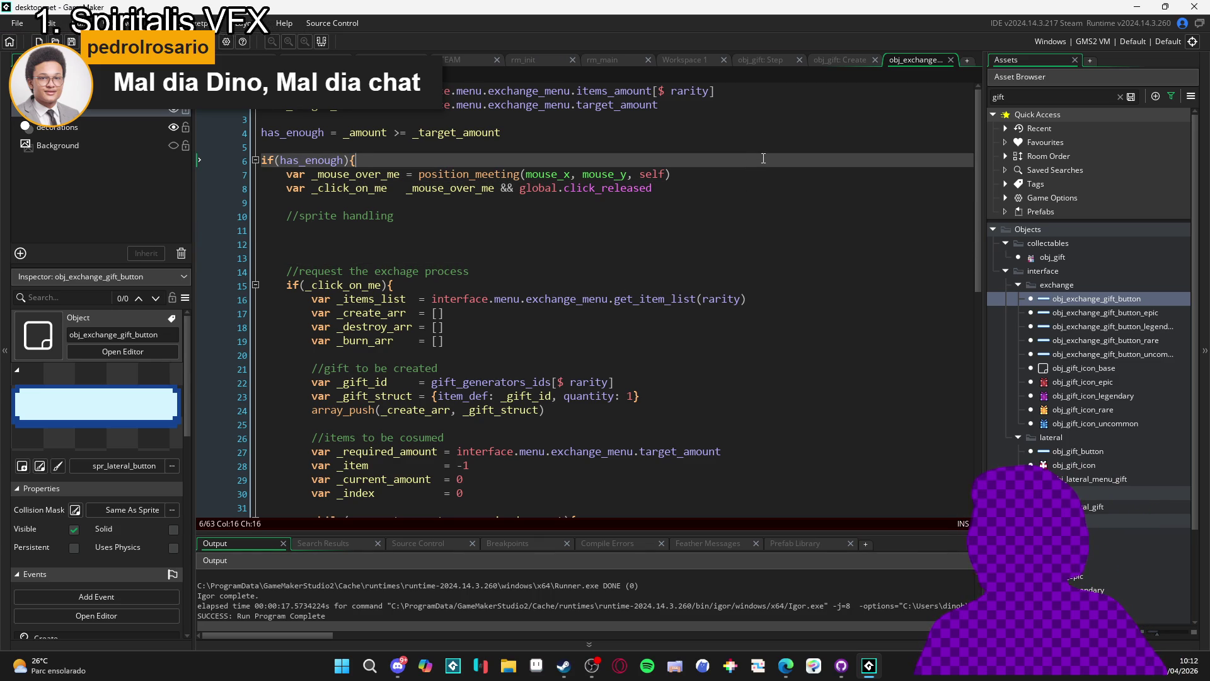
Begin a var _mouse_clicking line assigned to global.click below the hover check
left_click_drag(389, 191, 355, 190)
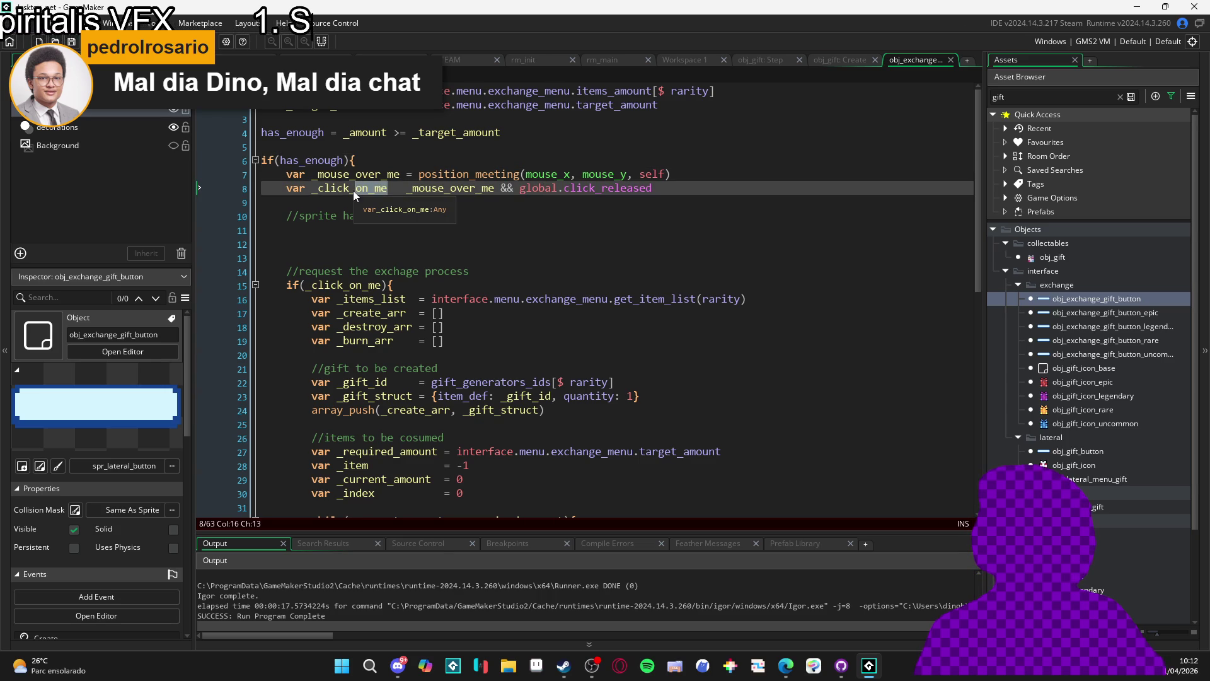
left_click(698, 177)
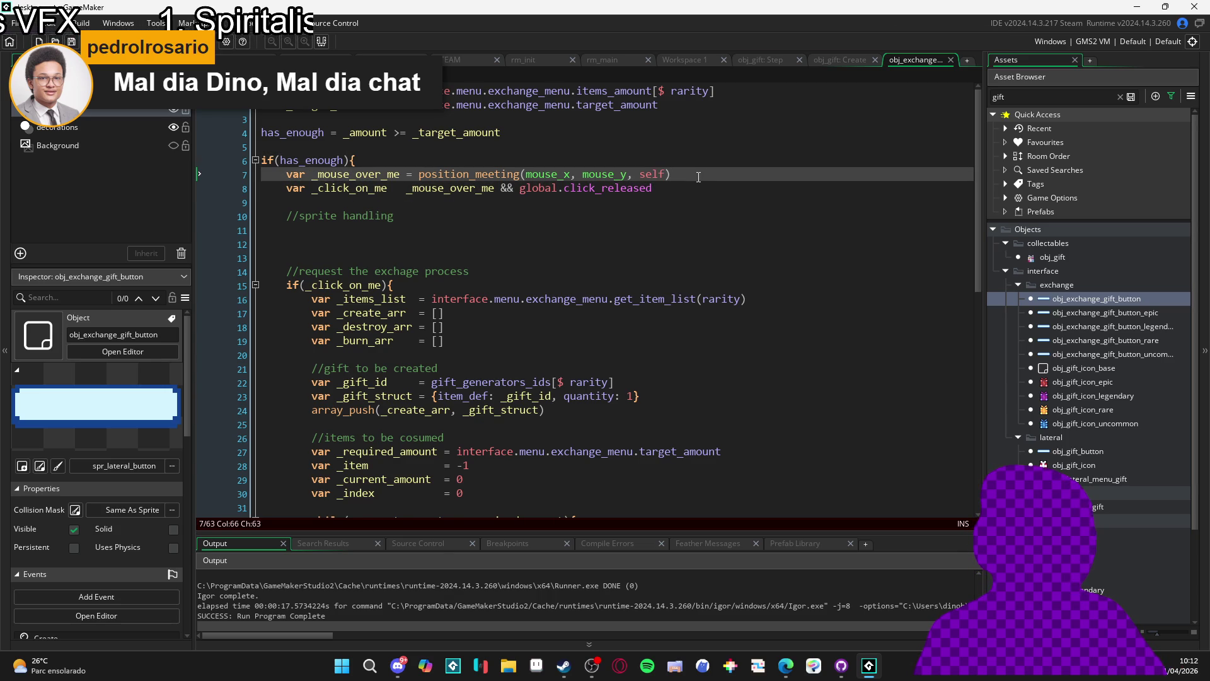
key("Return")
type("var _mopus")
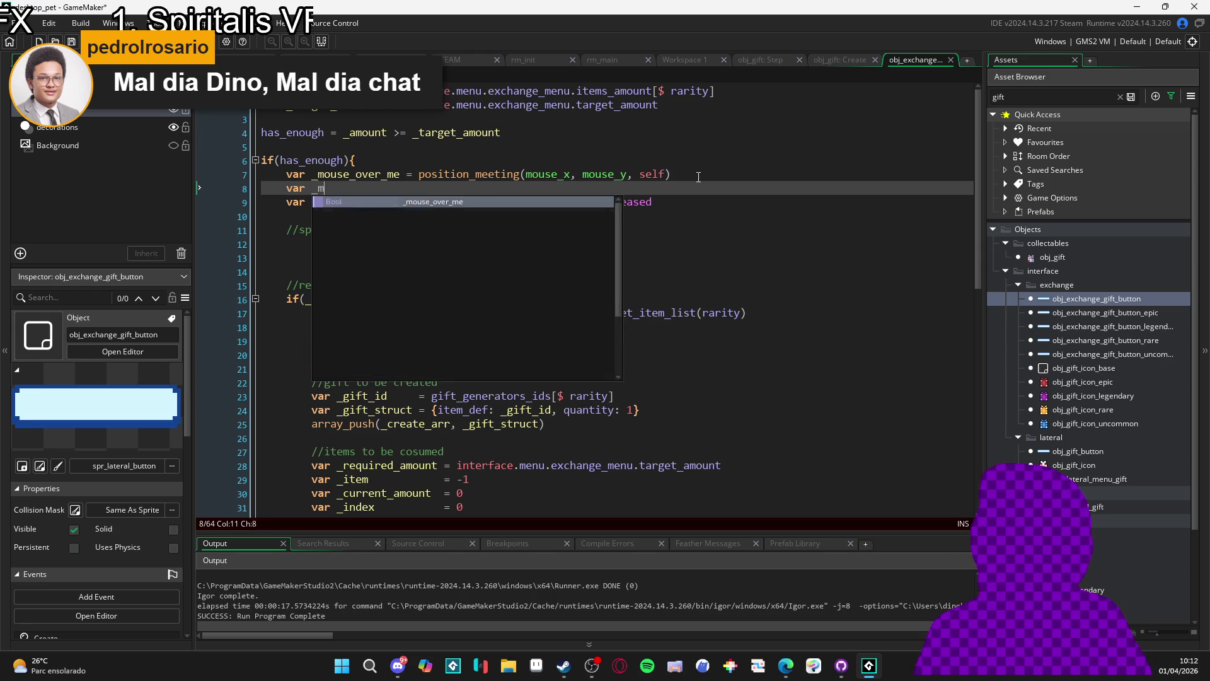
key("BackSpace")
key("BackSpace")
key("BackSpace")
type("use_clicking =")
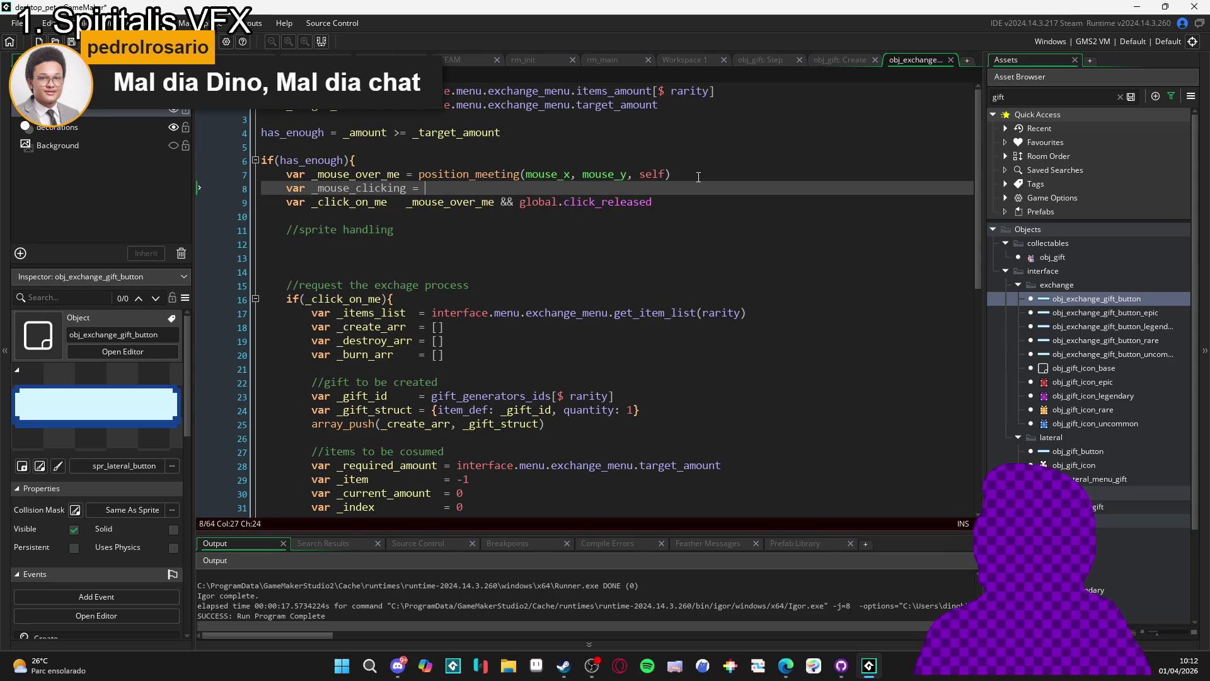
type("global.click_")
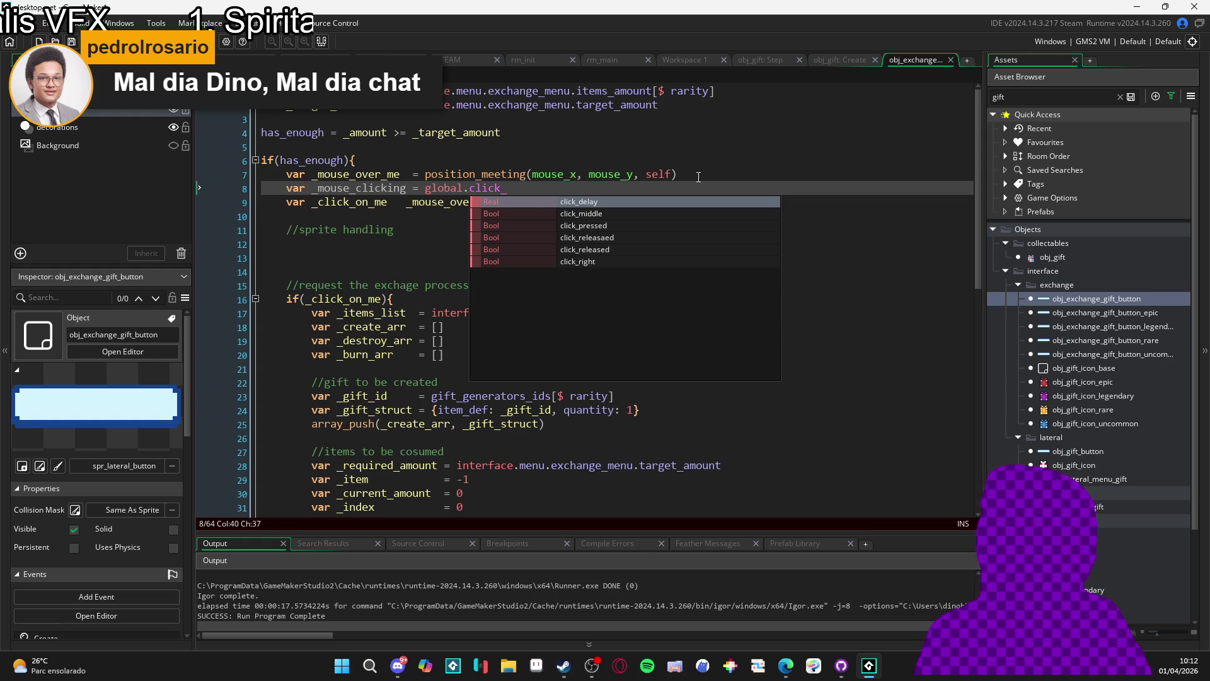
key("BackSpace")
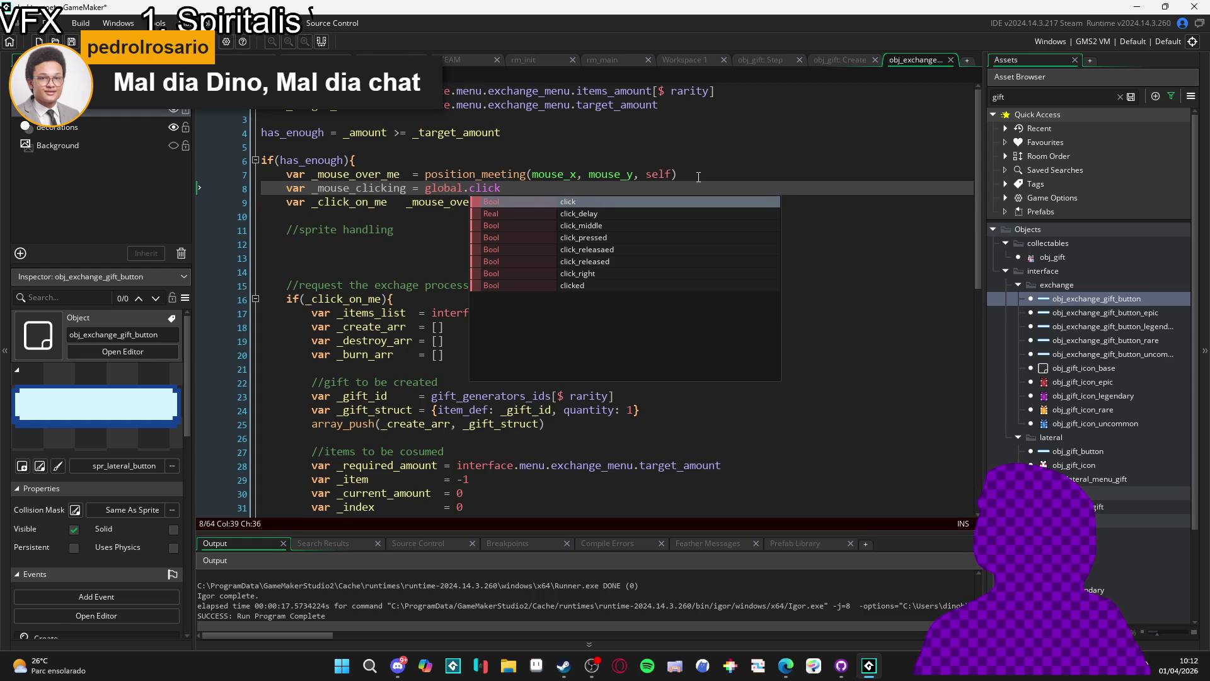
key("Escape")
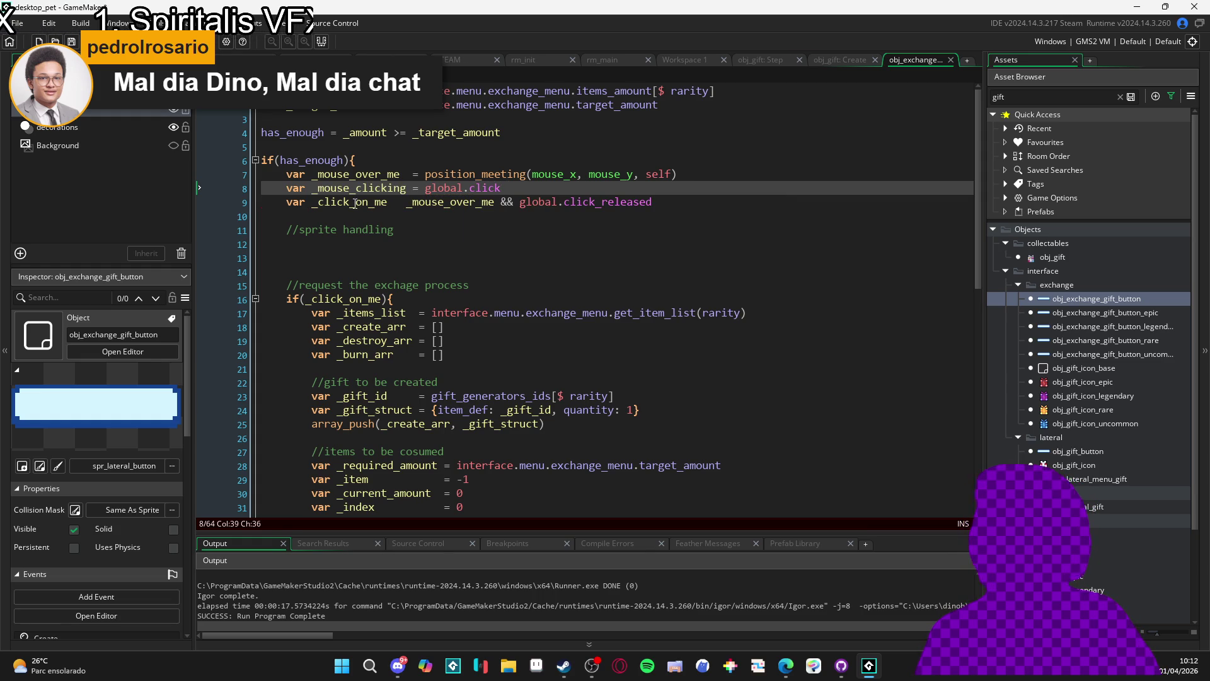
Delete the unfinished _mouse_clicking line and pad the _click_on_me equals sign
mouse_move(505, 188)
left_mouse_down()
mouse_move(425, 188)
mouse_move(407, 174)
mouse_move(287, 188)
left_mouse_up()
key("BackSpace")
left_click(428, 188)
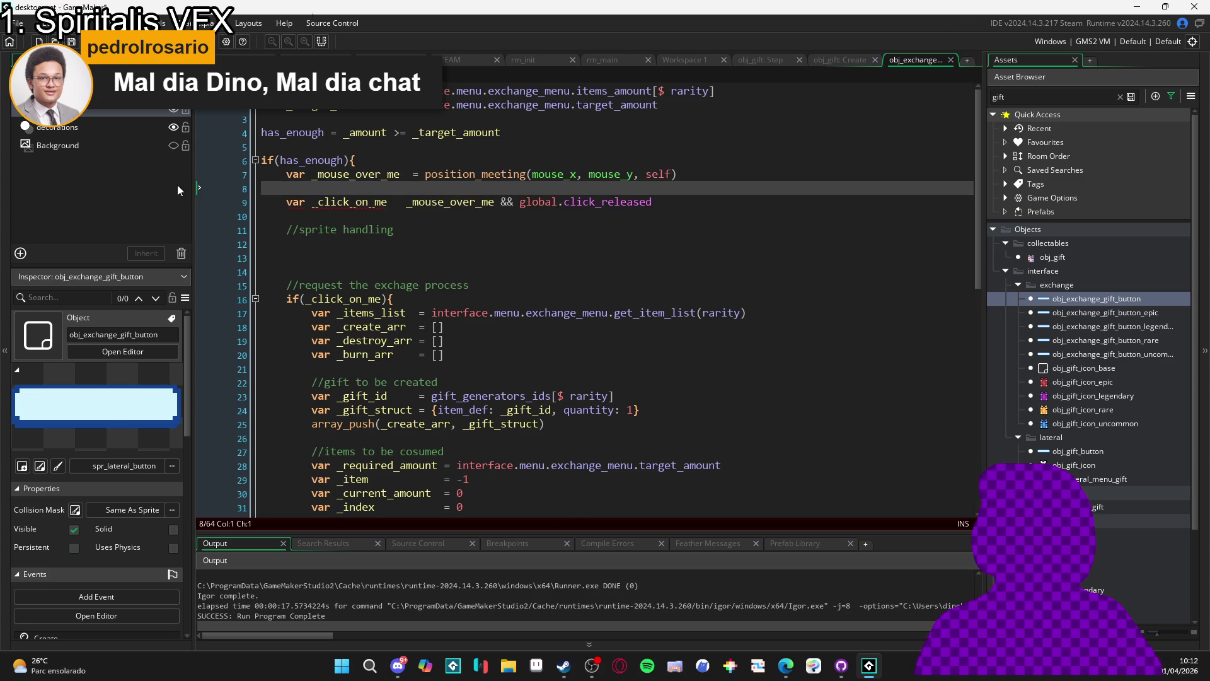
key("BackSpace")
key("BackSpace")
left_click(448, 215)
left_click(449, 209)
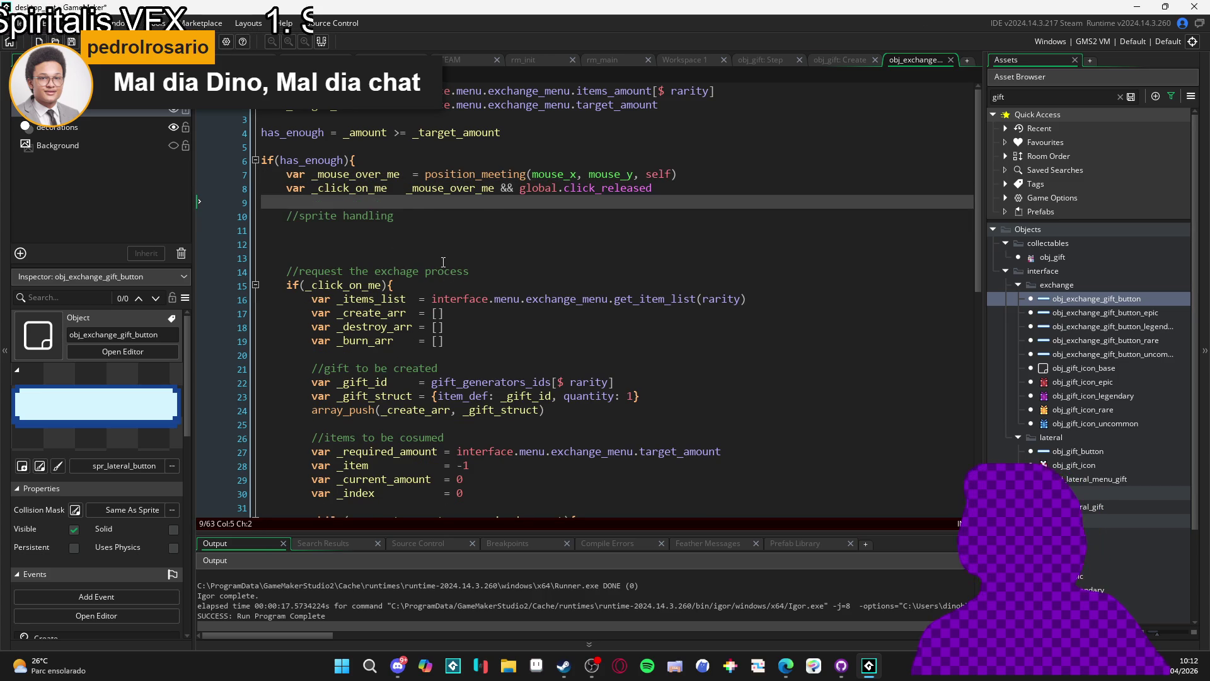
left_click(407, 189)
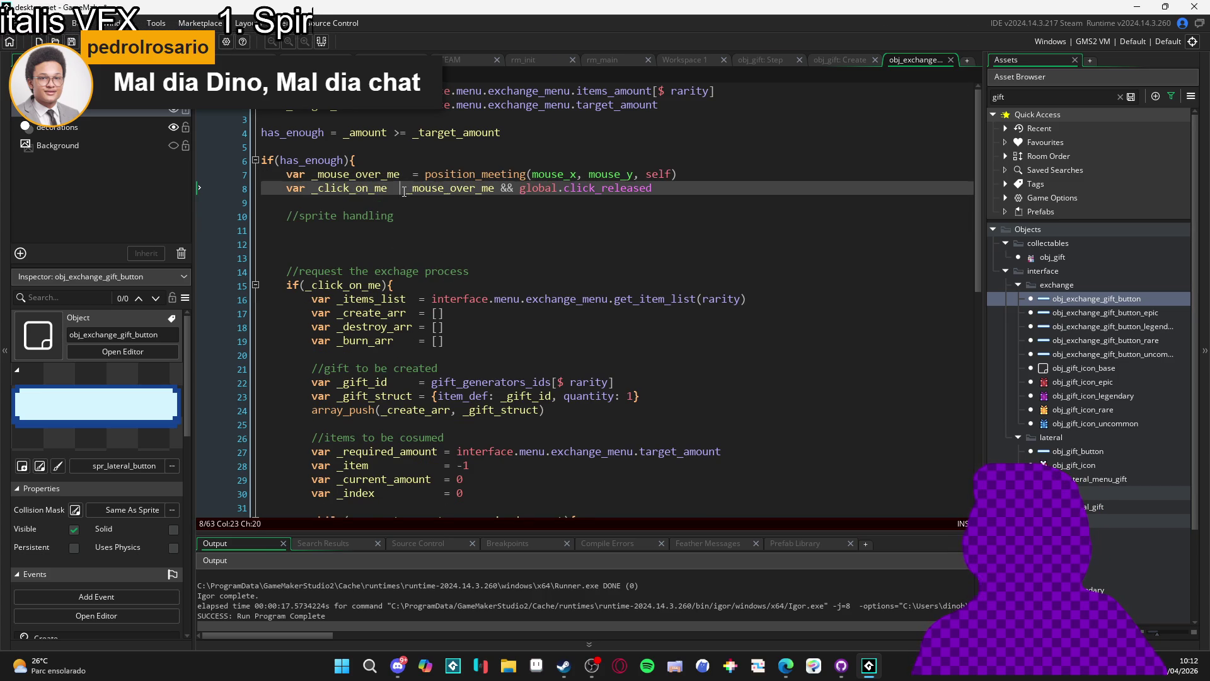
left_click(416, 189)
left_click(407, 189)
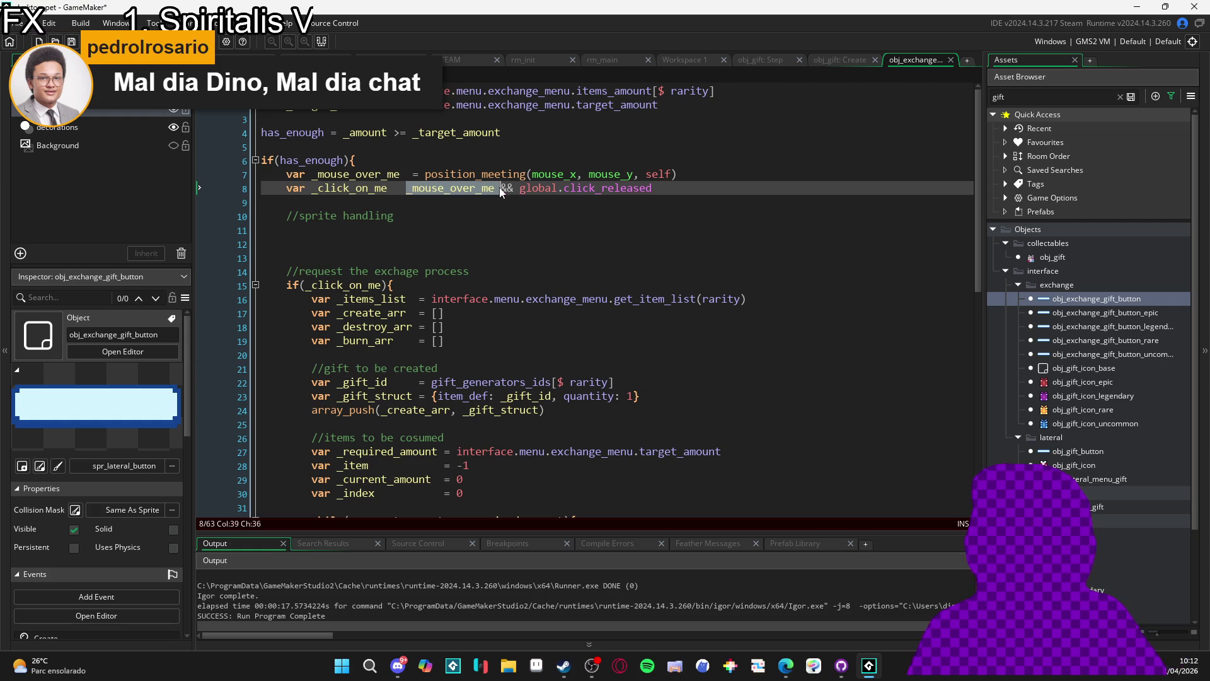
key("Left")
mouse_move(488, 178)
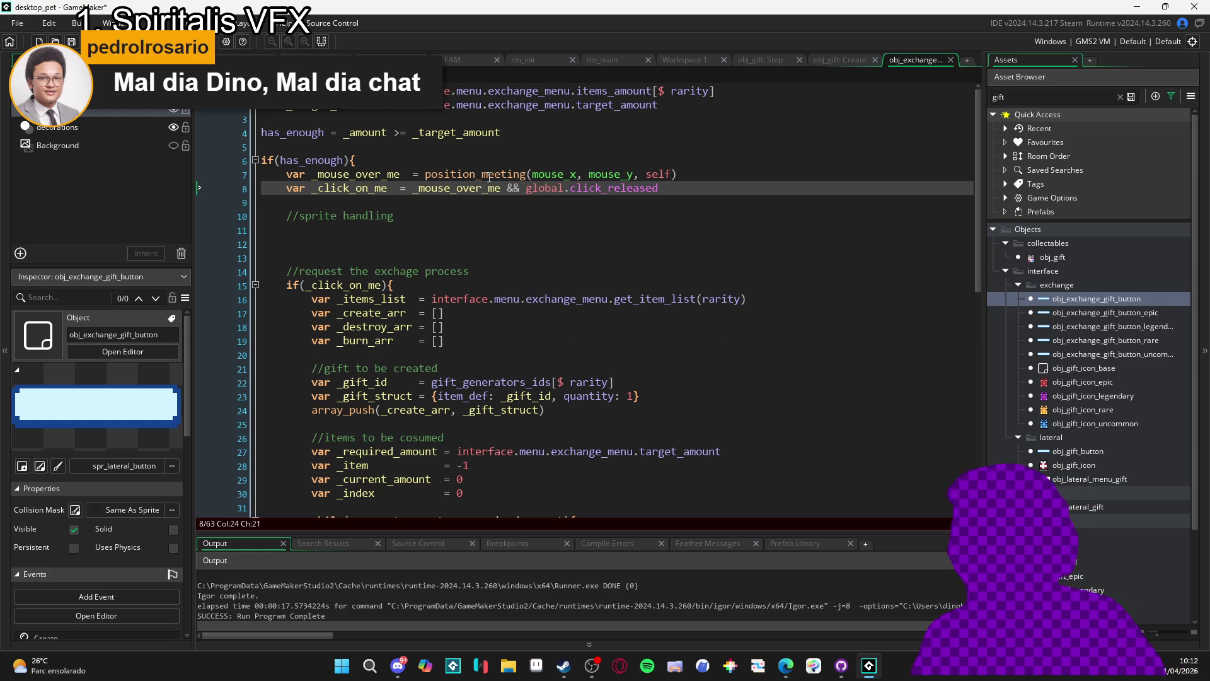
type("=")
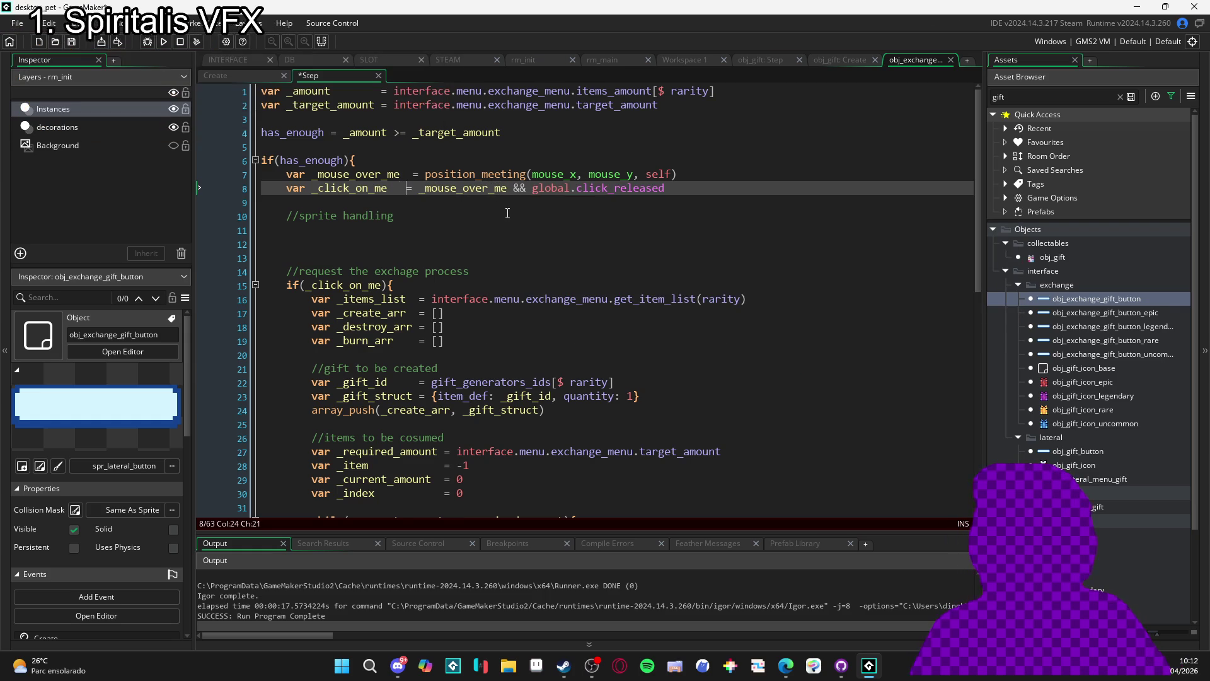
key("Down")
key("Down")
key("Down")
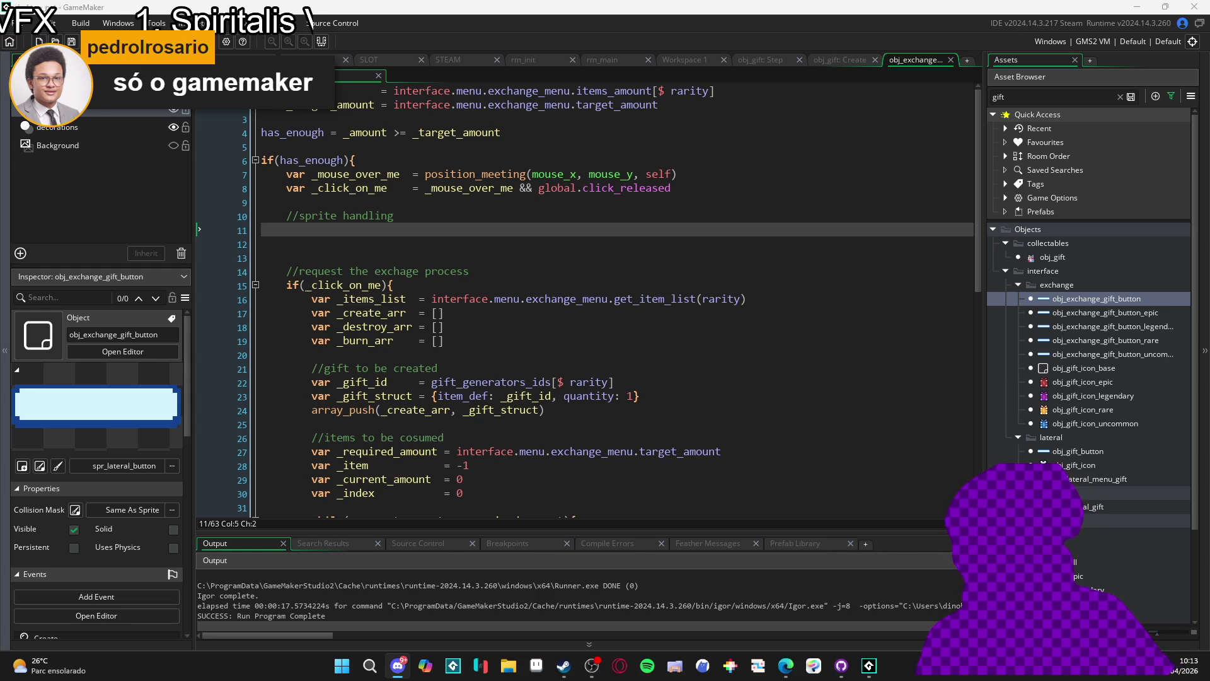
Switch between the GameMaker editor and the browser with Alt+Tab
key("alt+Tab")
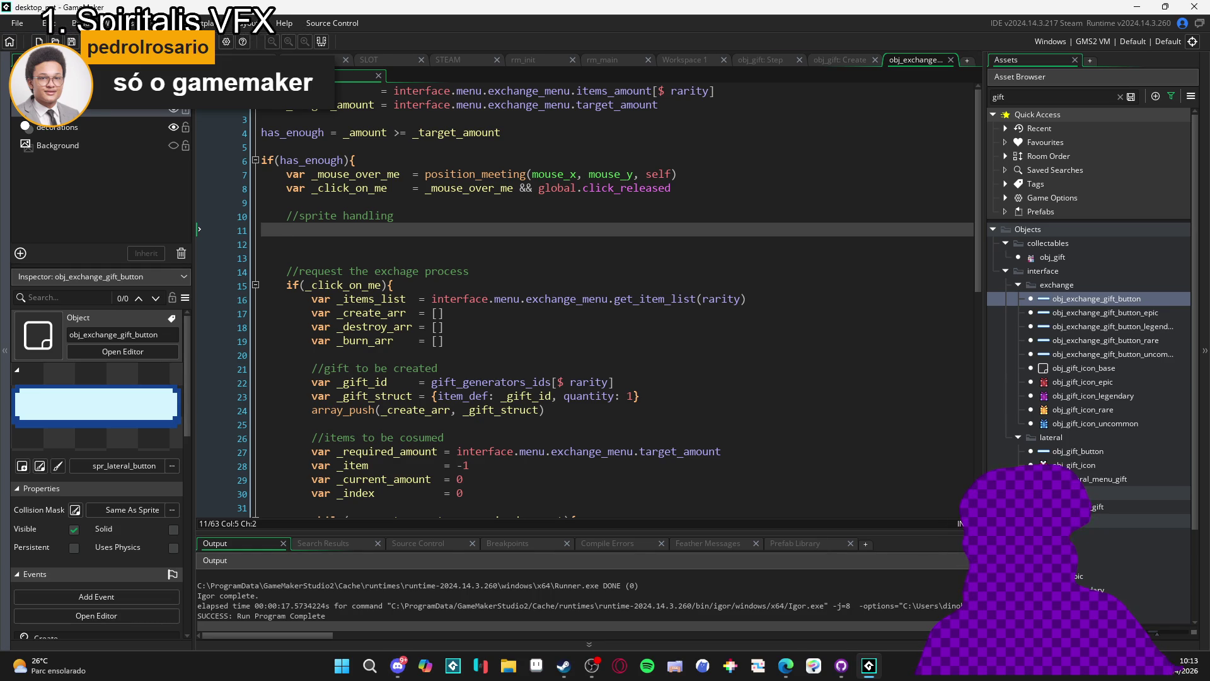
key("alt+Tab")
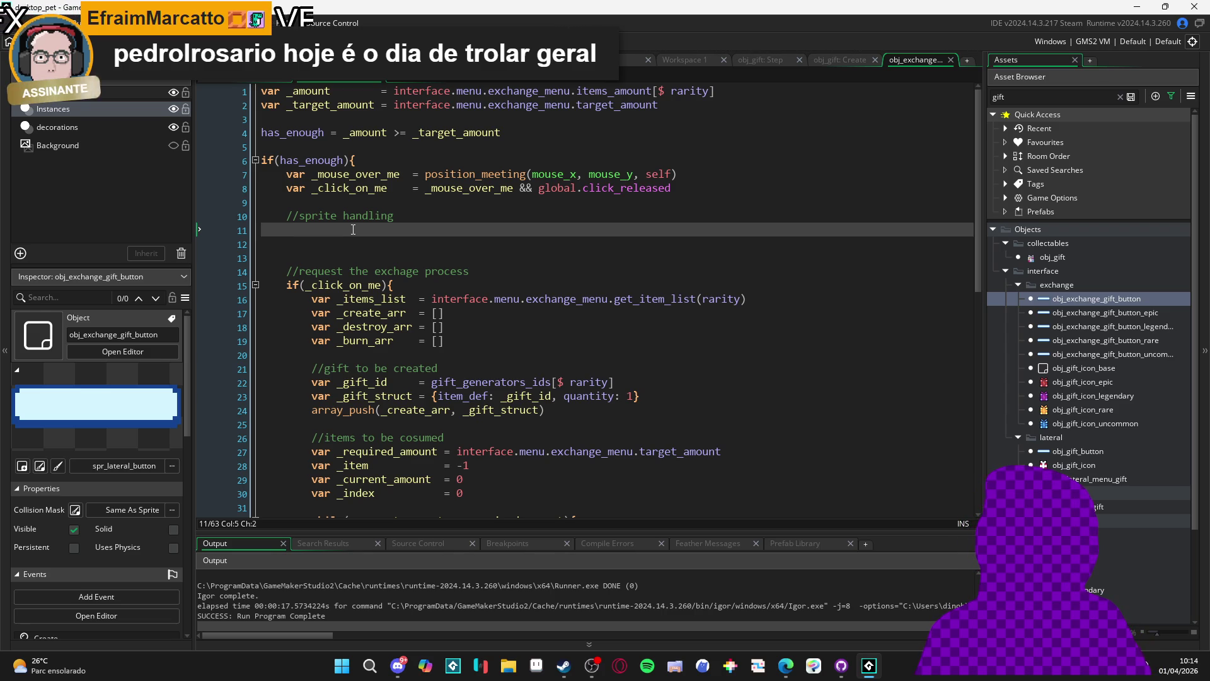
Write image_index = _mouse_over_me + global.click under the sprite handling comment
type("image_in")
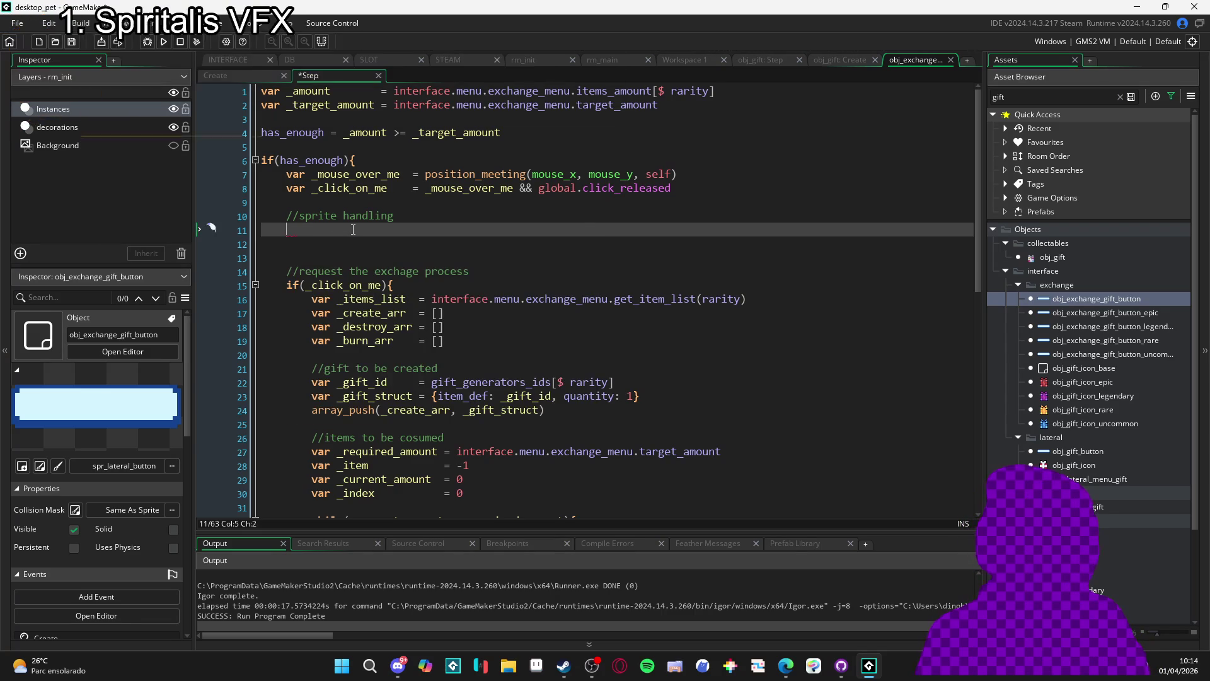
key("Tab")
type("=")
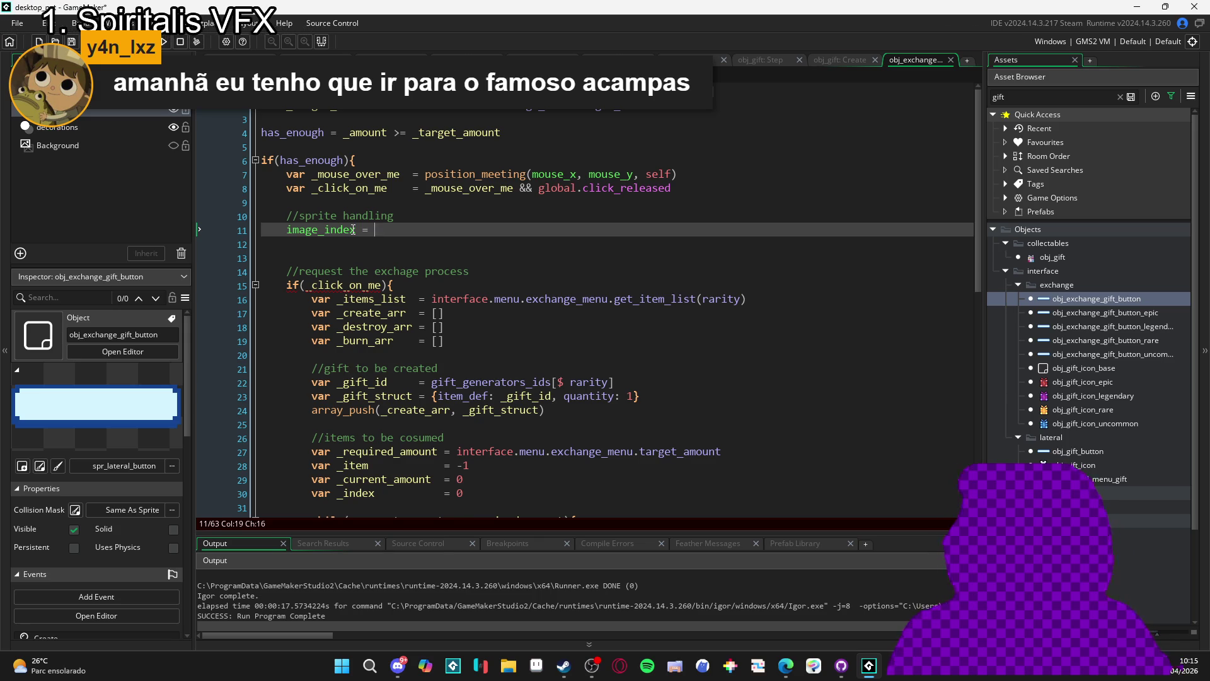
key("Return")
key("BackSpace")
type("_mouse_over_me")
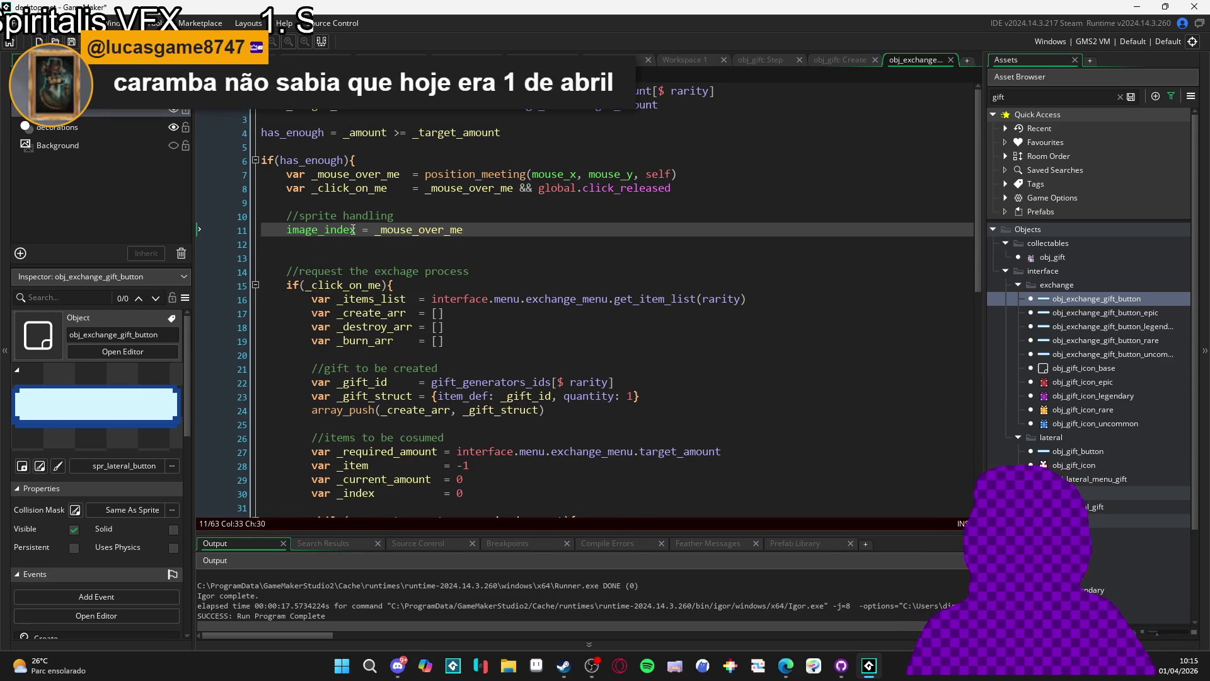
type(" + _cli")
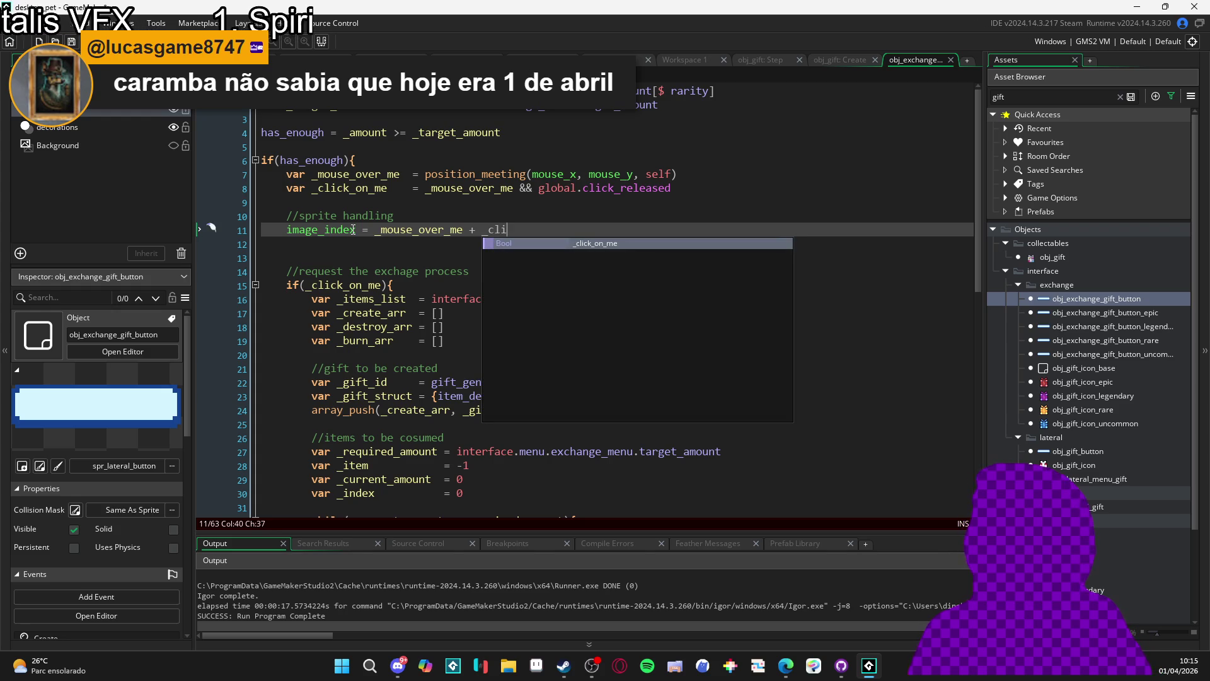
key("Return")
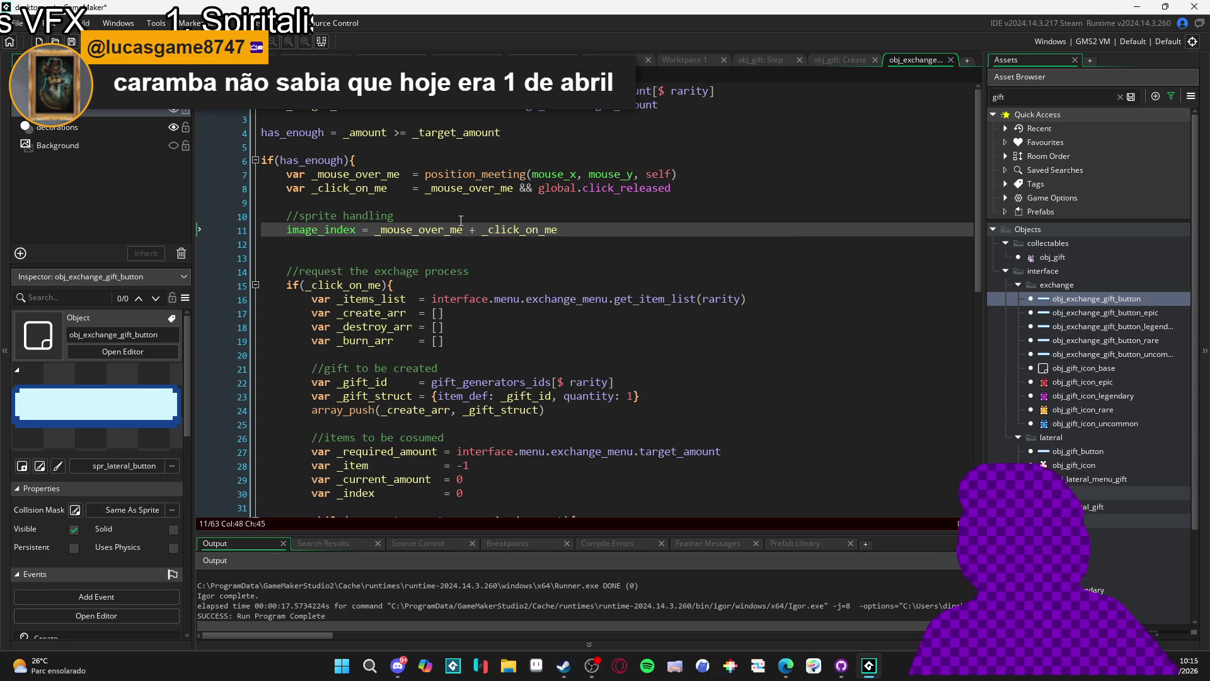
key("Down")
key("Down")
key("BackSpace")
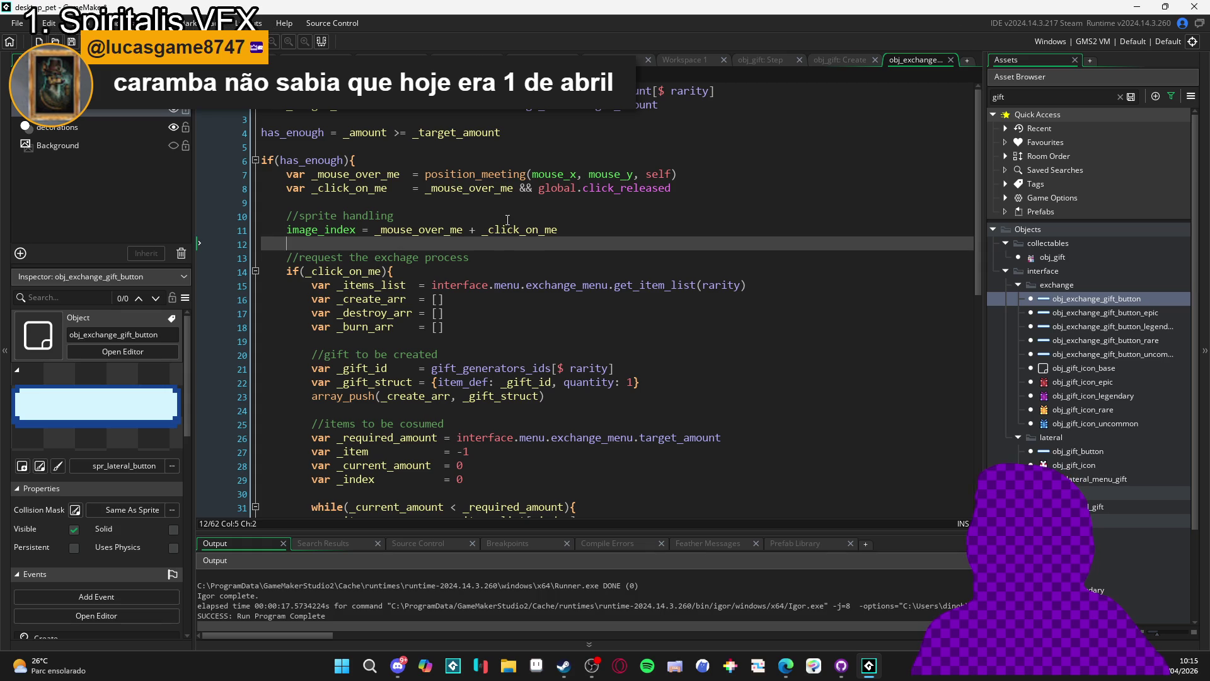
double_click(544, 230)
type("g")
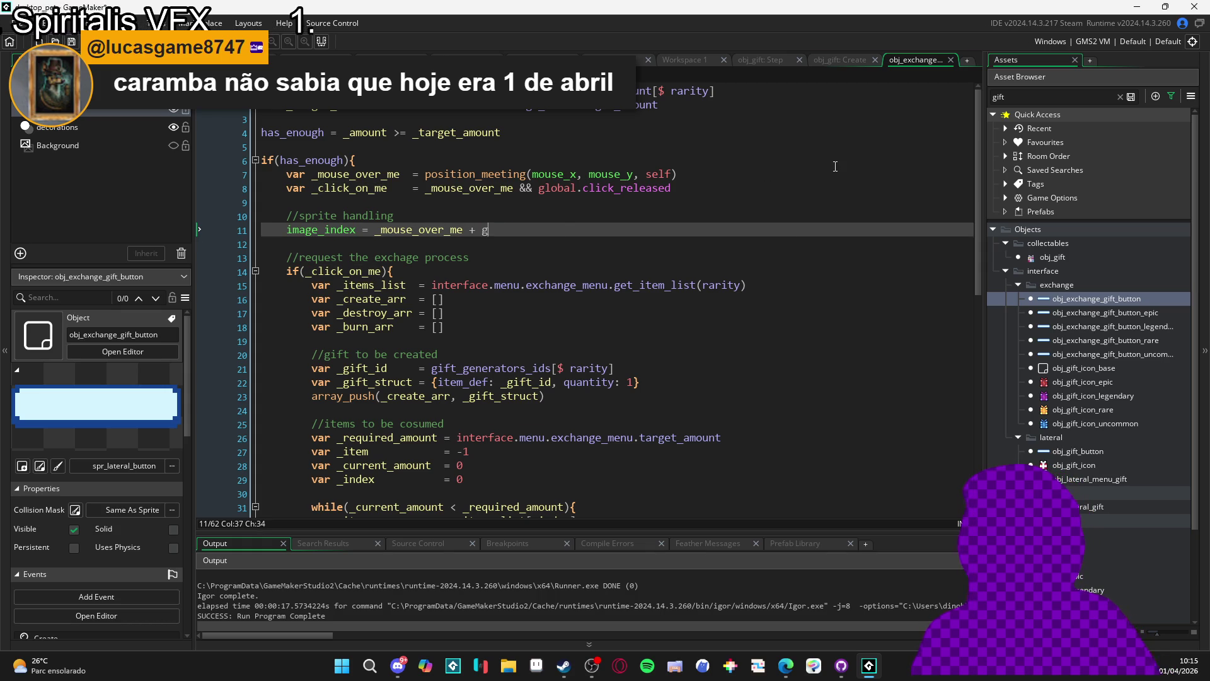
type("lobal.cl")
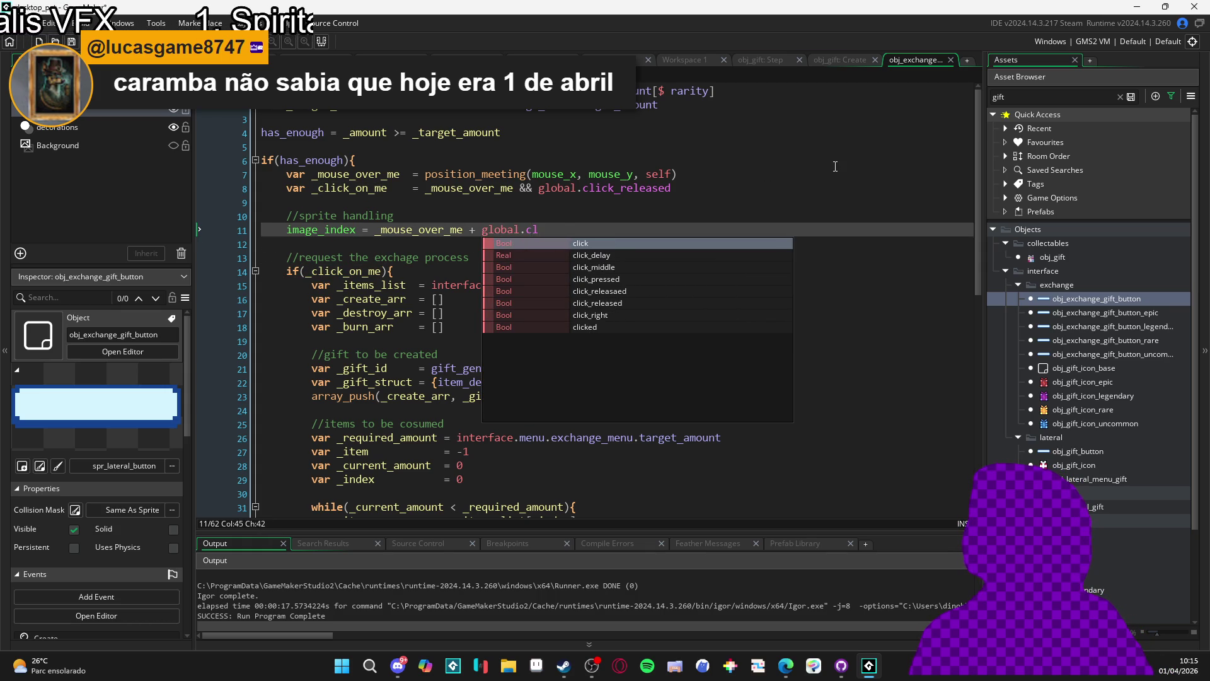
key("Return")
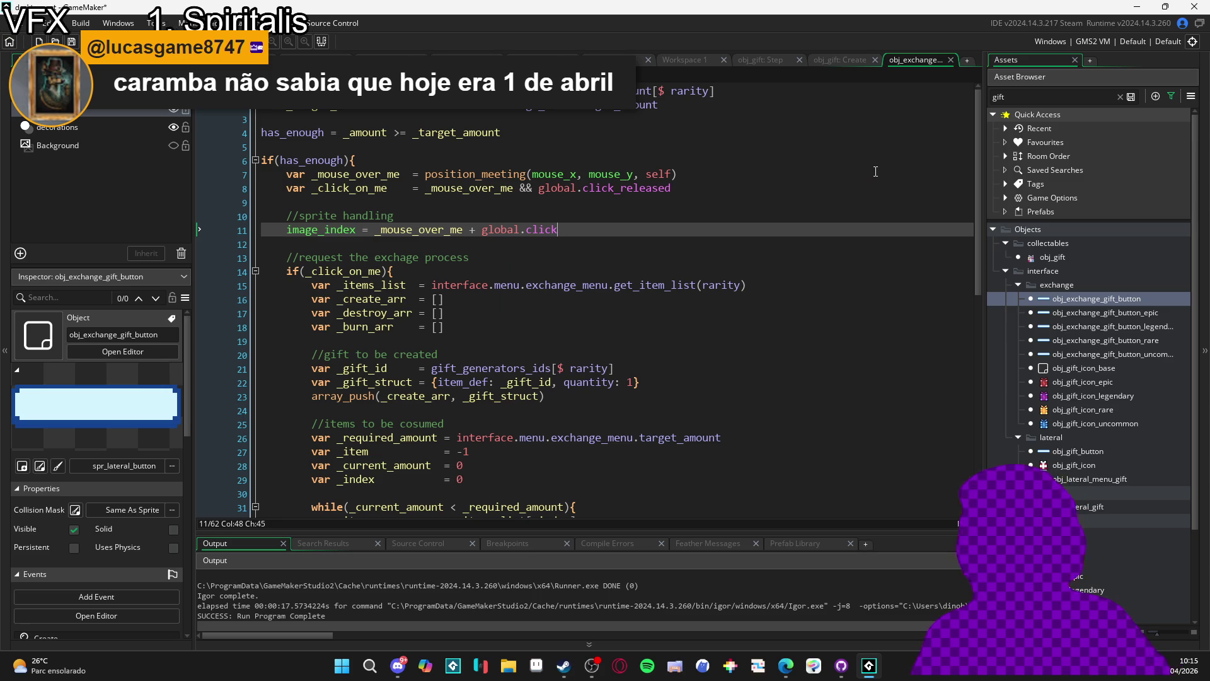
left_click(338, 248)
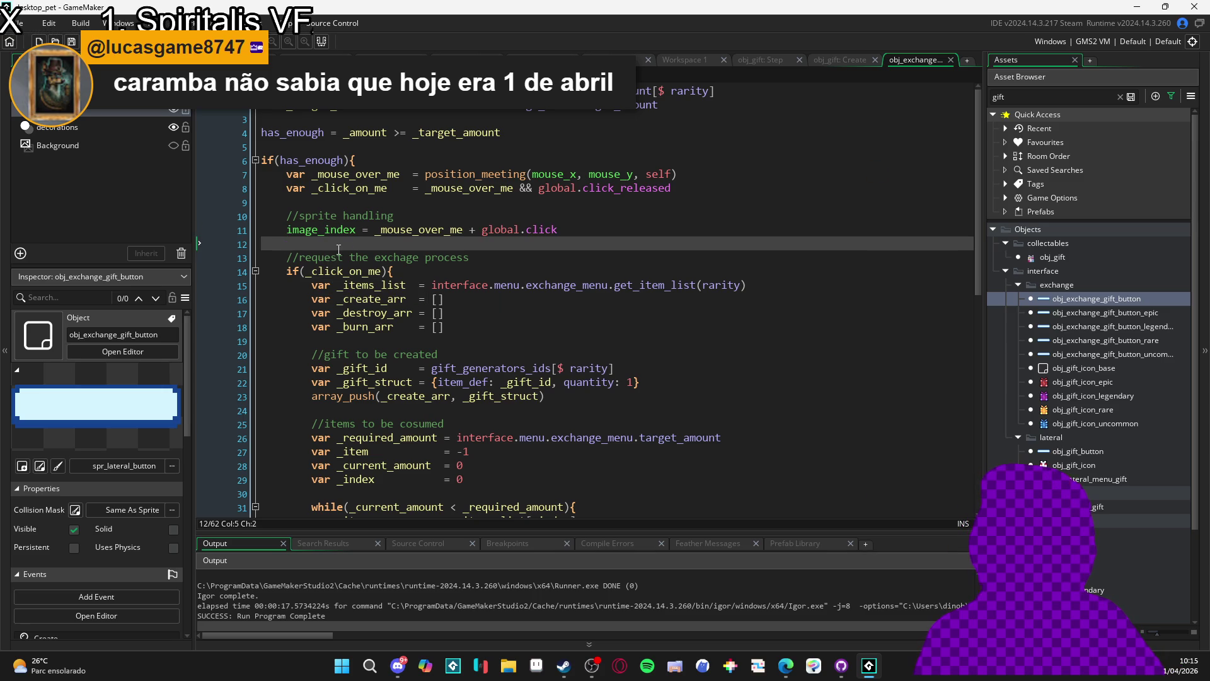
Test-build the game with F5, then cut and re-paste the sprite handling lines
key("F5")
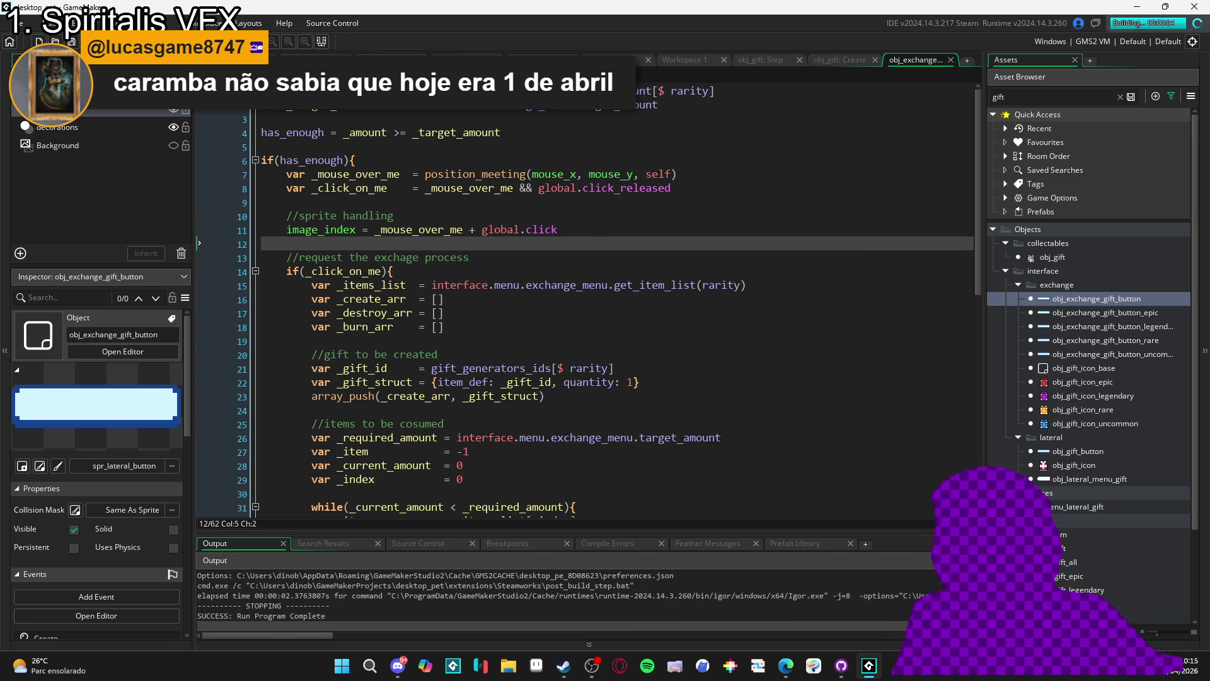
left_click_drag(559, 230, 397, 218)
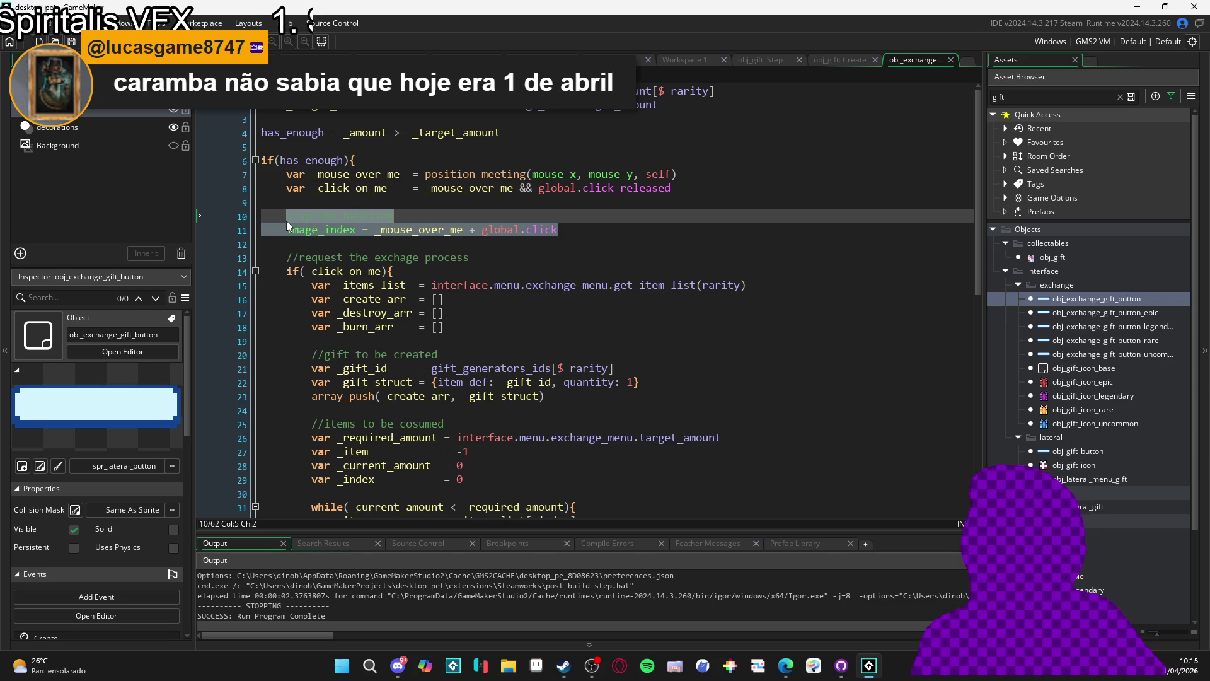
left_click(409, 230)
key("shift+Up")
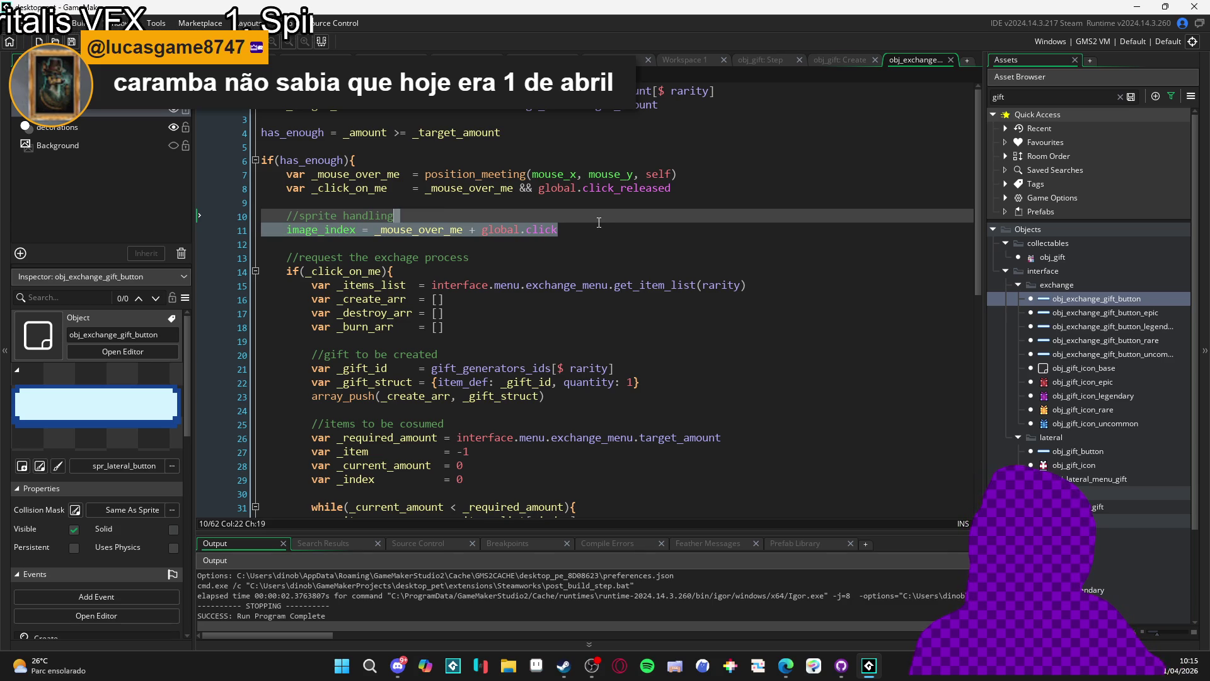
key("Escape")
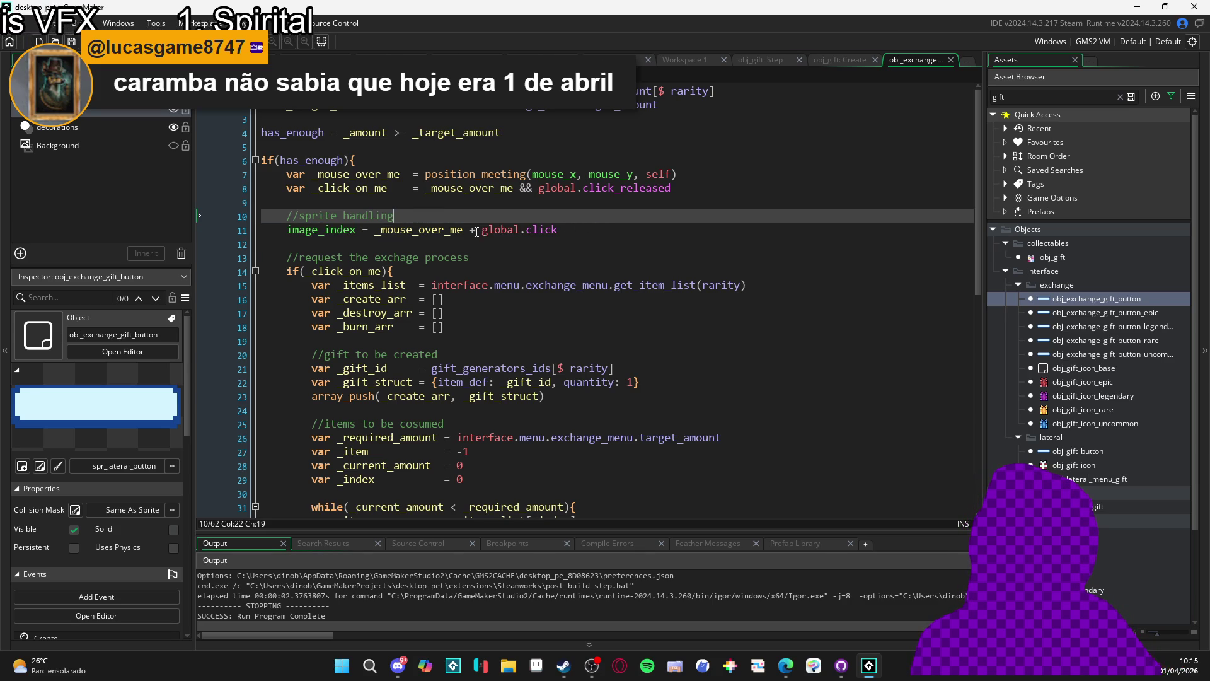
mouse_move(572, 225)
left_mouse_down()
mouse_move(268, 215)
mouse_move(286, 215)
left_mouse_up()
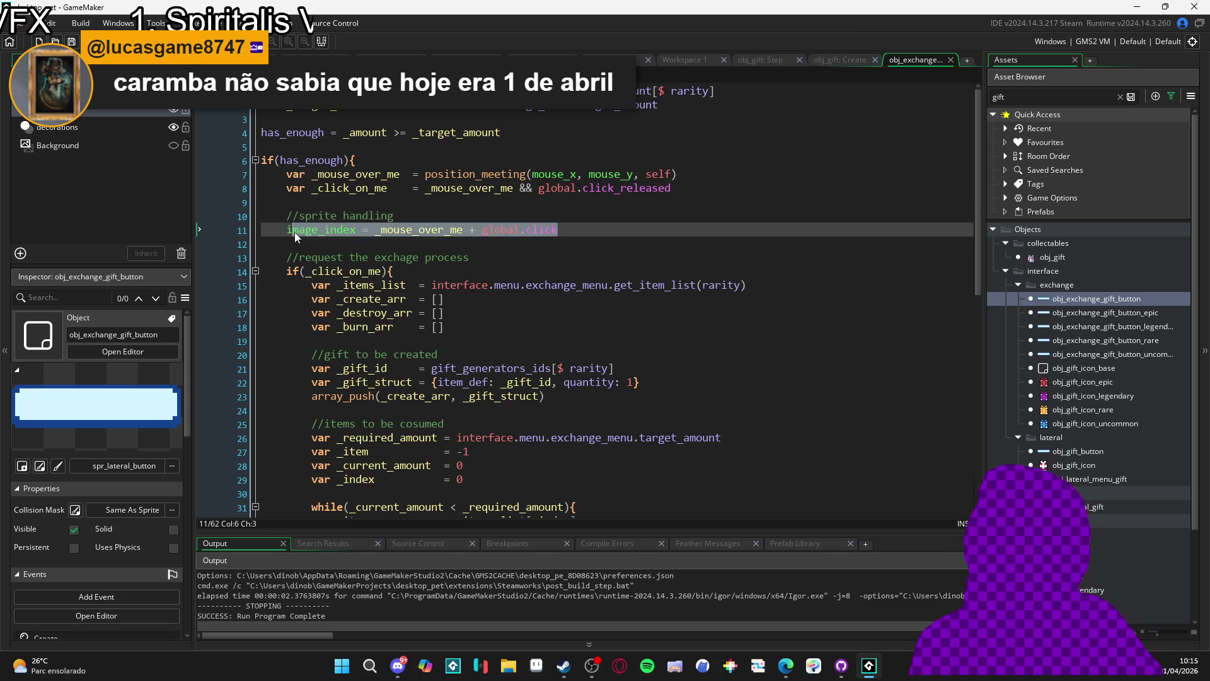
key("Delete")
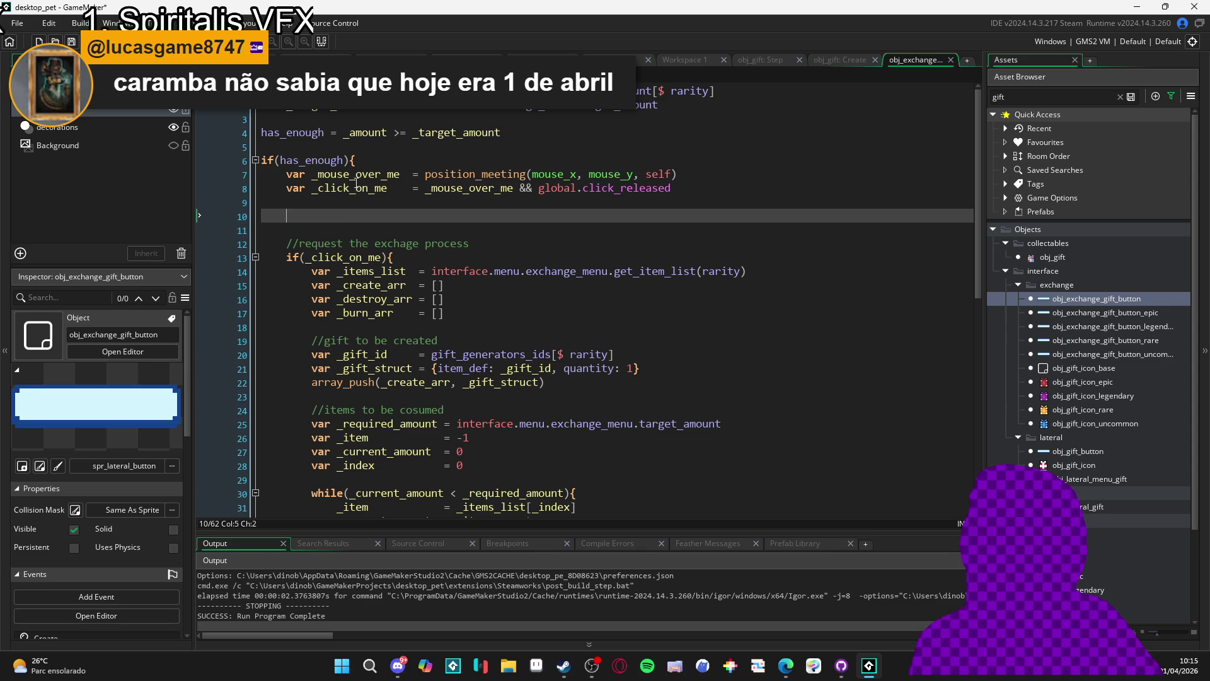
key("ctrl+v")
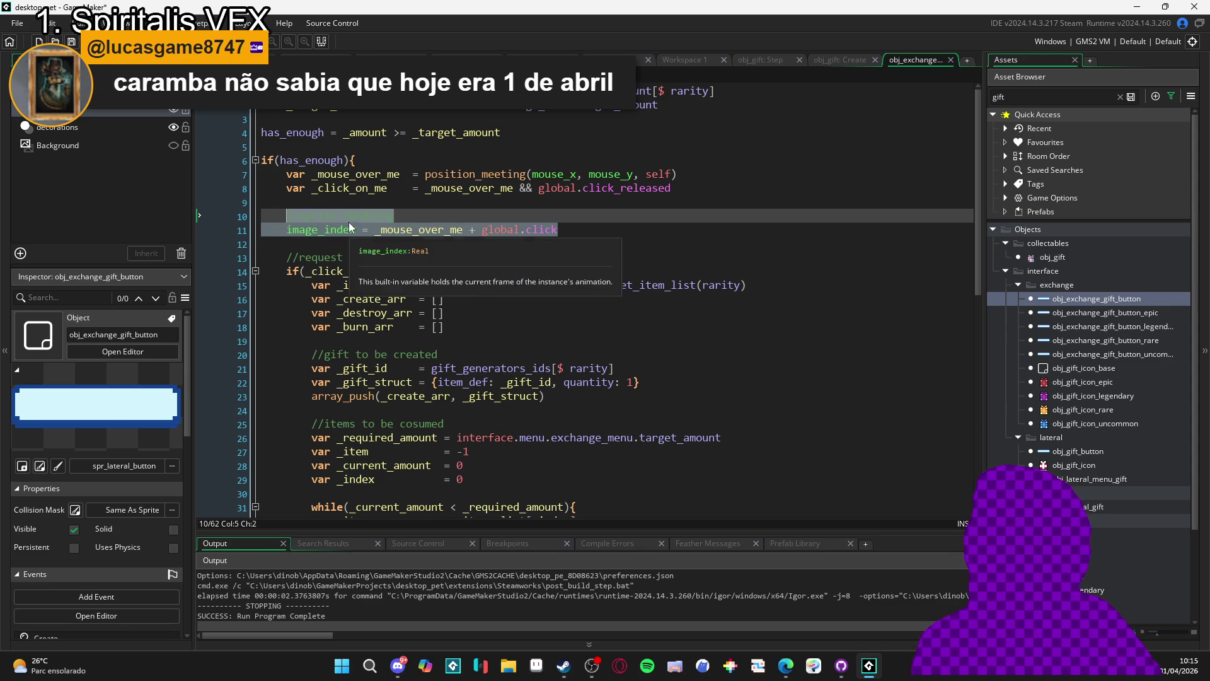
Move the _mouse_over_me and _click_on_me declarations above if(has_enough), fixing their indentation
left_click(320, 161)
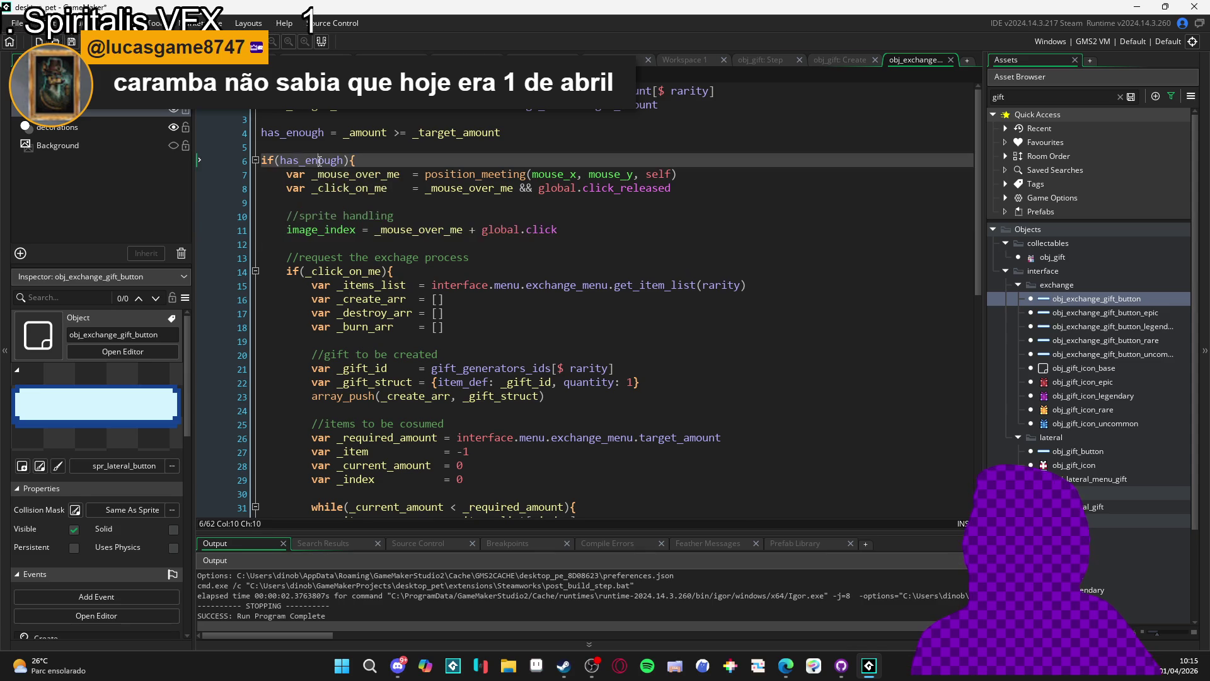
left_click(357, 216)
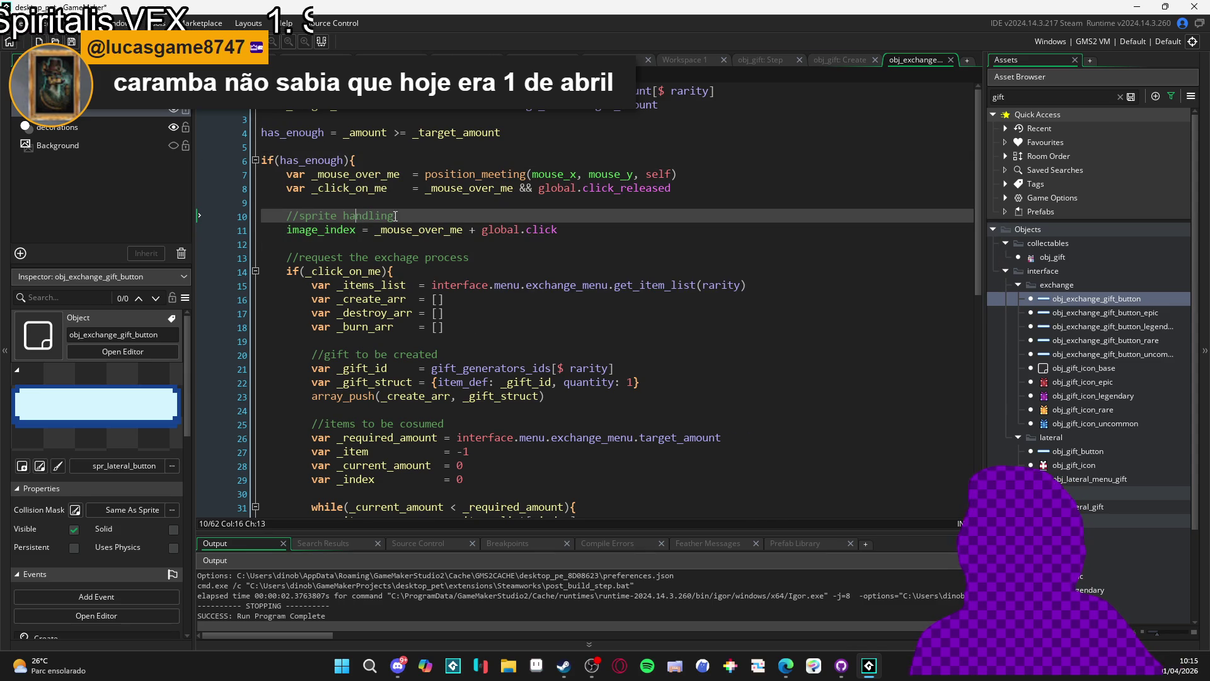
left_click(553, 230)
left_click_drag(557, 229, 286, 230)
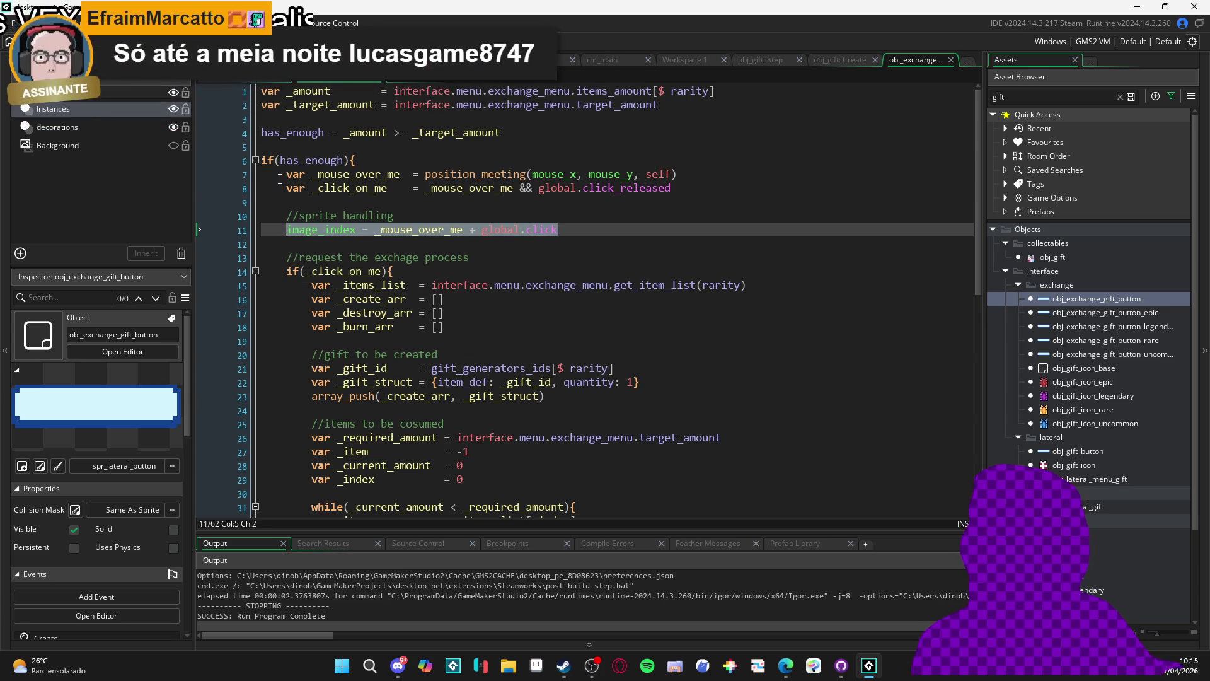
left_click_drag(286, 174, 686, 196)
key("ctrl+x")
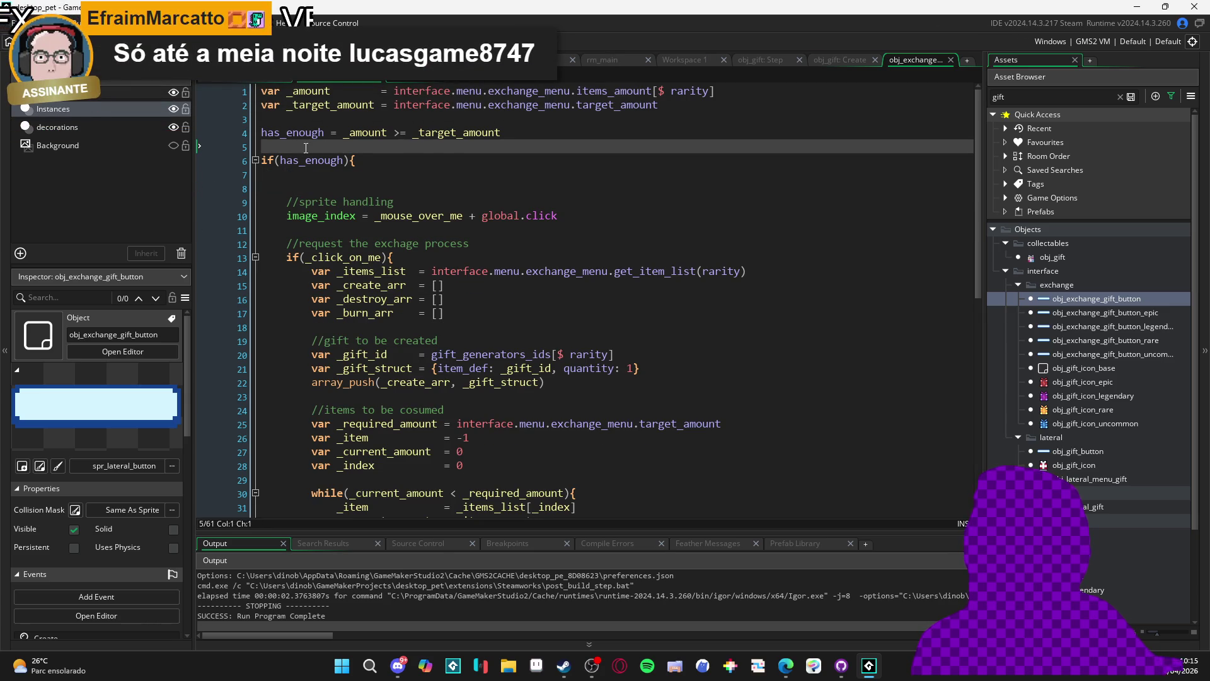
left_click(306, 147)
key("ctrl+v")
key("Return")
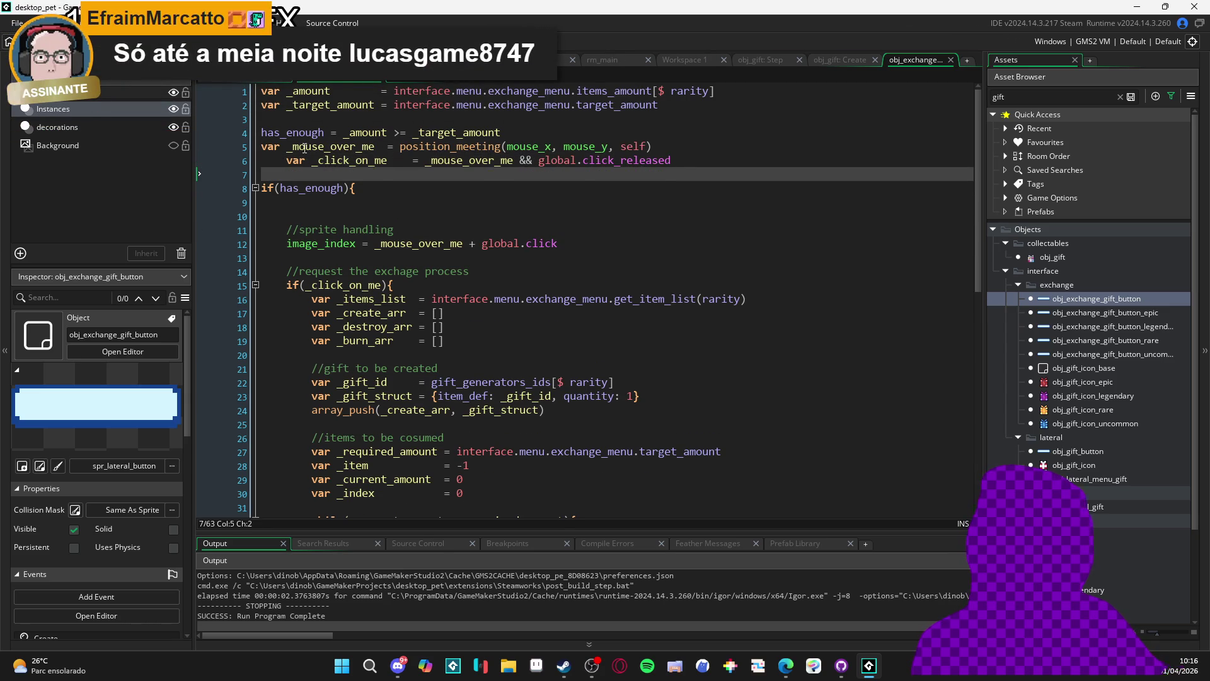
key("Up")
key("shift+Tab")
Move the sprite handling image_index lines above if(has_enough), unindent them, and run the game
left_click_drag(558, 244, 287, 246)
key("ctrl+x")
key("shift+Up")
key("Delete")
left_click(282, 175)
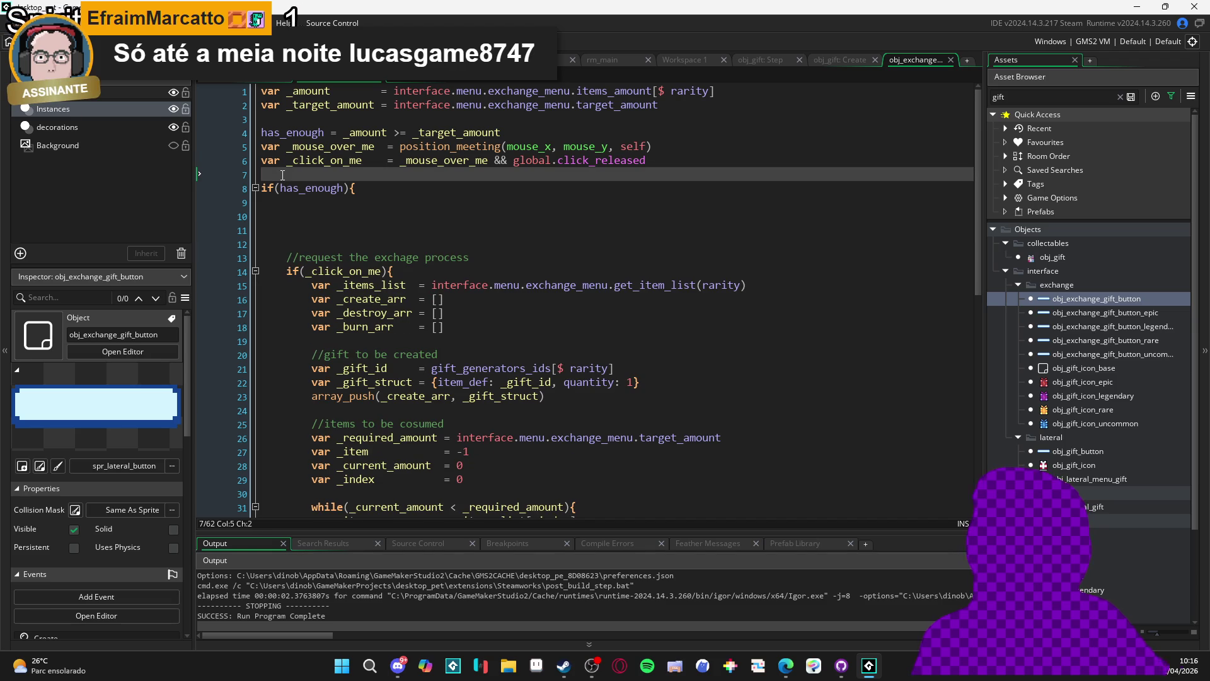
key("ctrl+v")
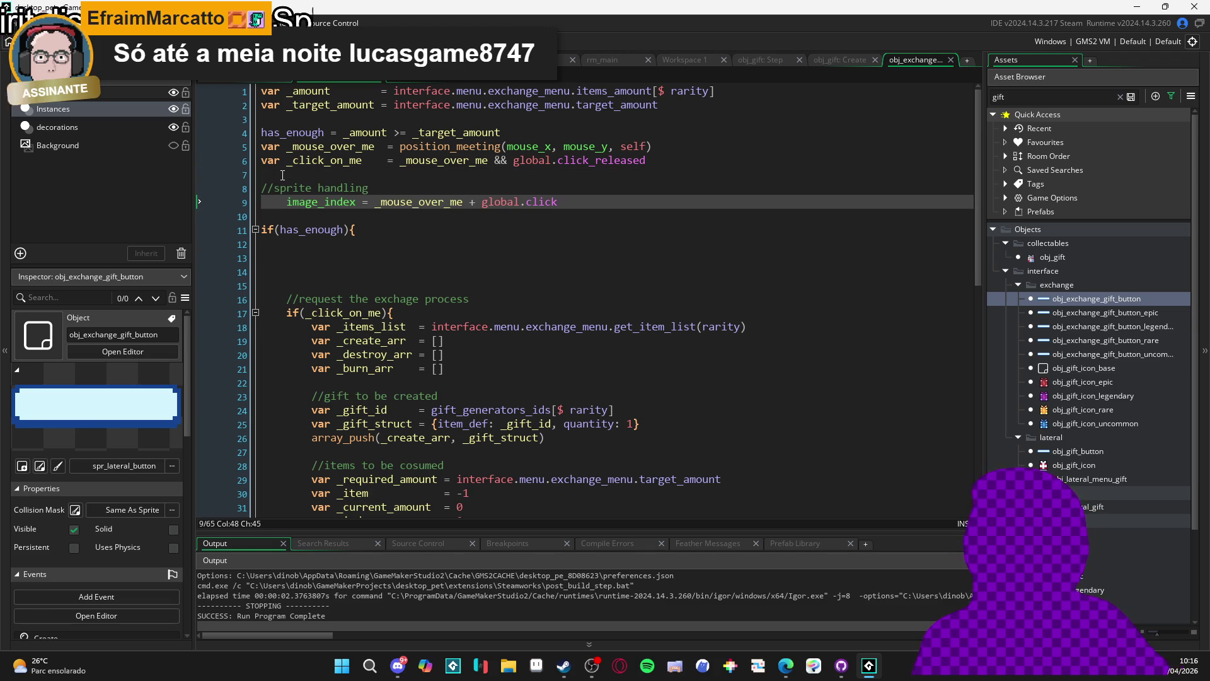
key("shift+Tab")
key("F5")
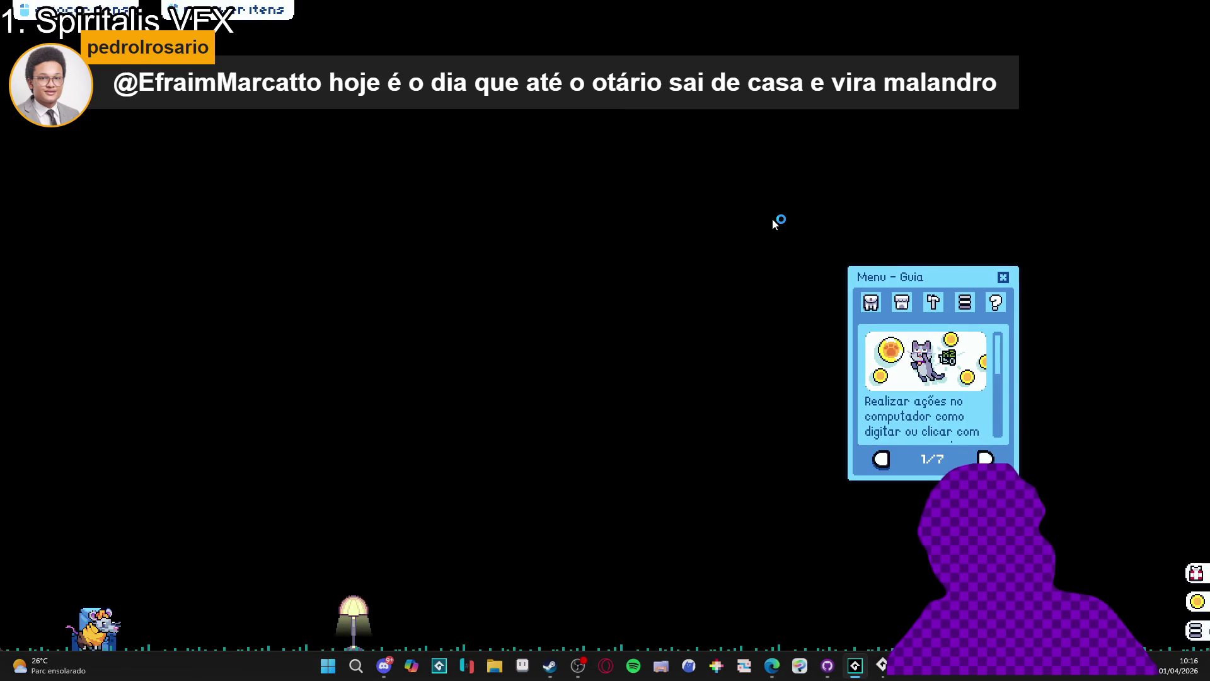
Open the exchange menu, try the obter buttons for each gift type, then close the game window
left_click(871, 303)
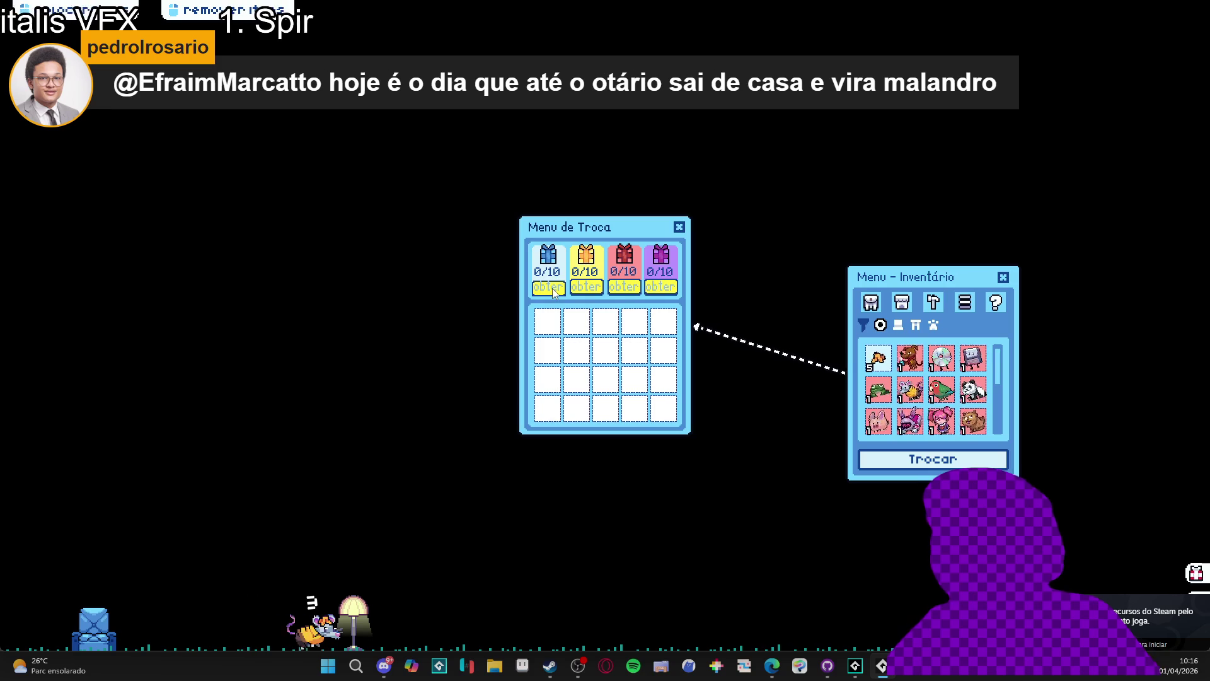
left_click(552, 288)
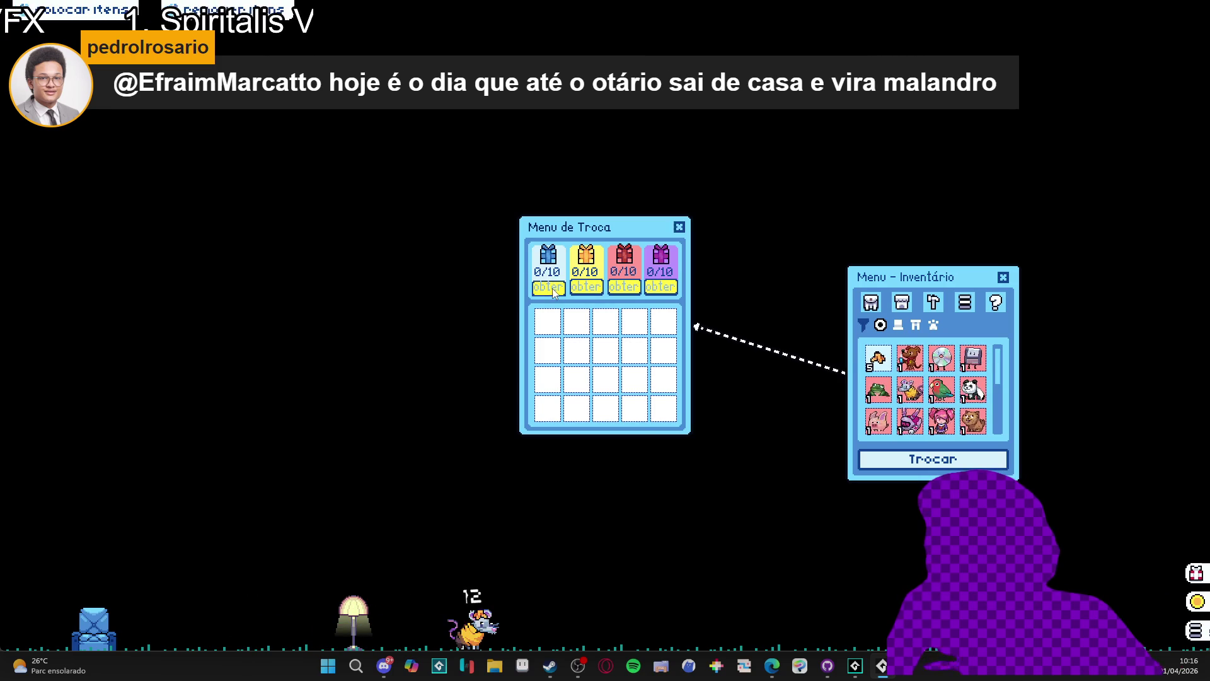
left_click(552, 288)
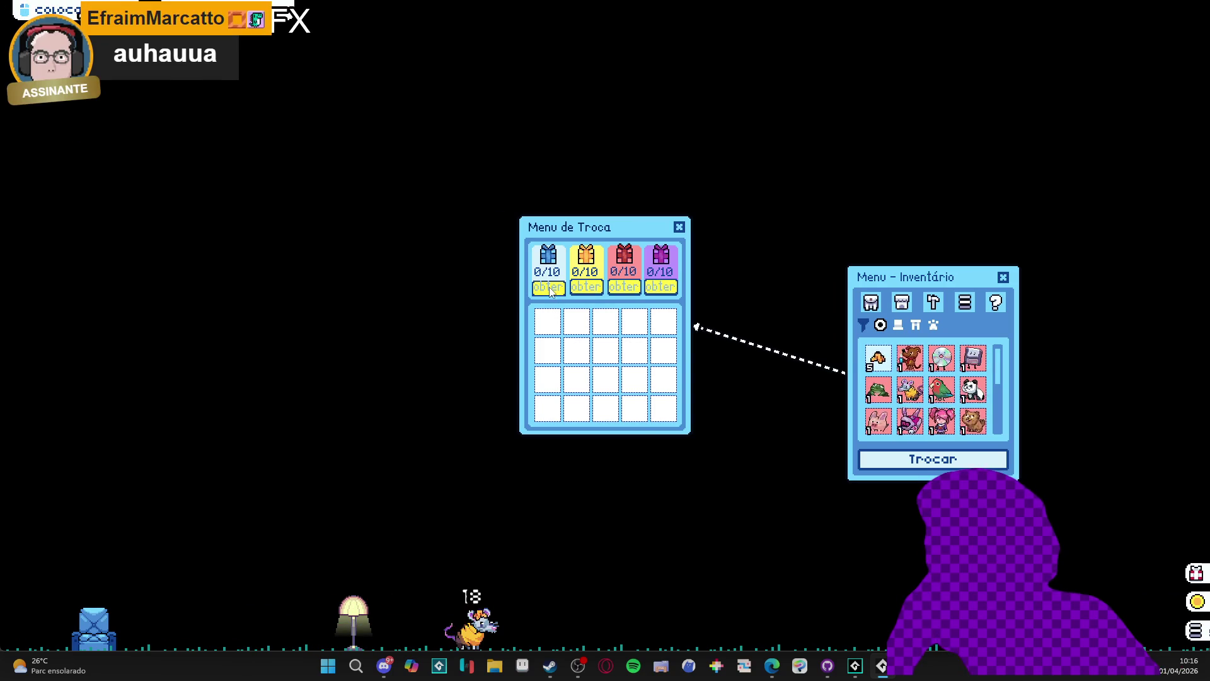
left_click(555, 289)
left_click(556, 291)
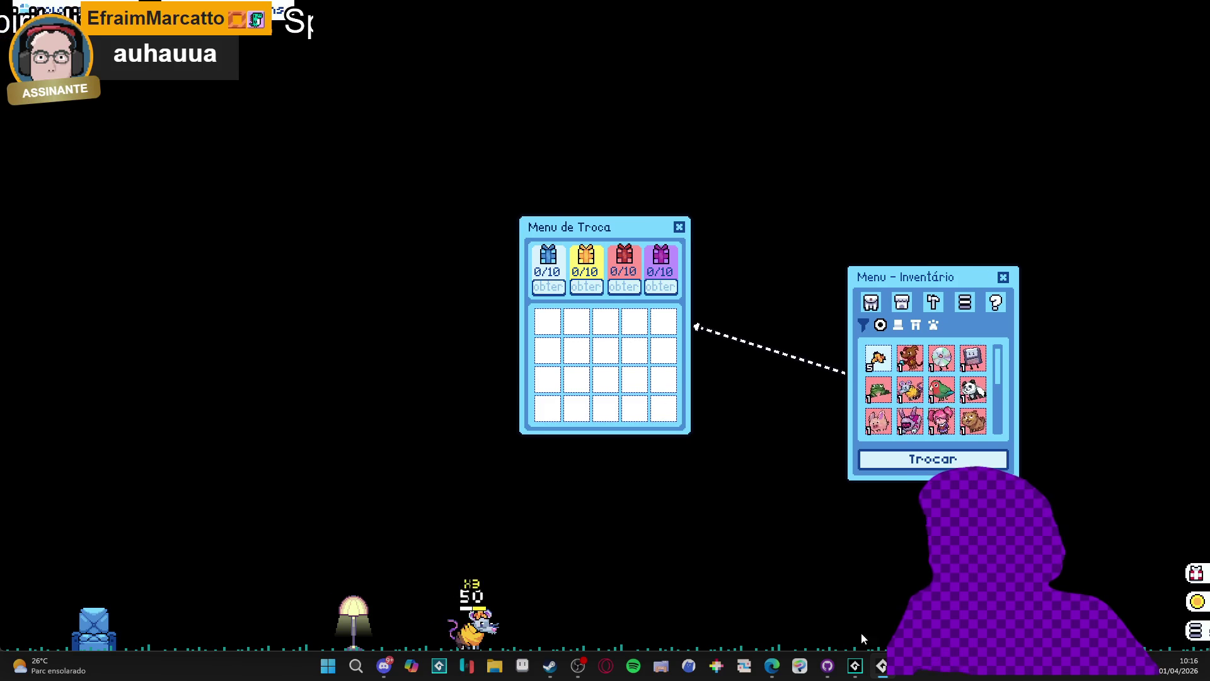
right_click(880, 664)
left_click(842, 640)
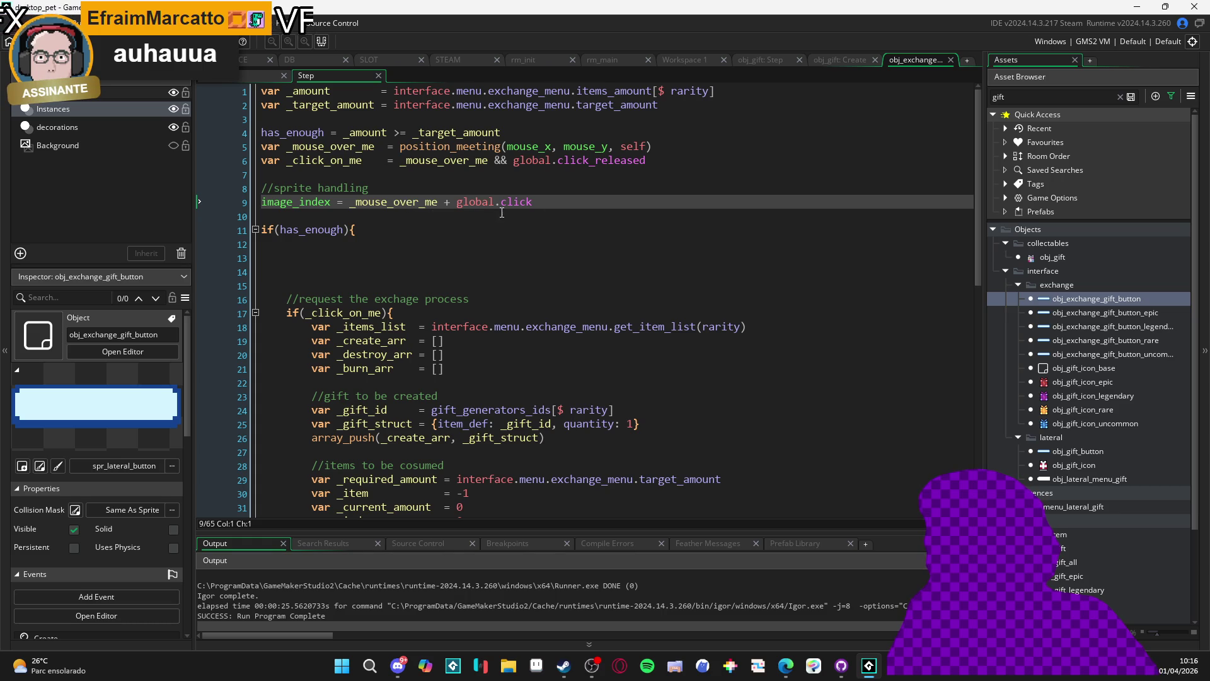
Change the image_index line to _mouse_over_me + (_mouse_over_me && global.click) and run with F5
double_click(399, 203)
key("ctrl+c")
left_click(456, 203)
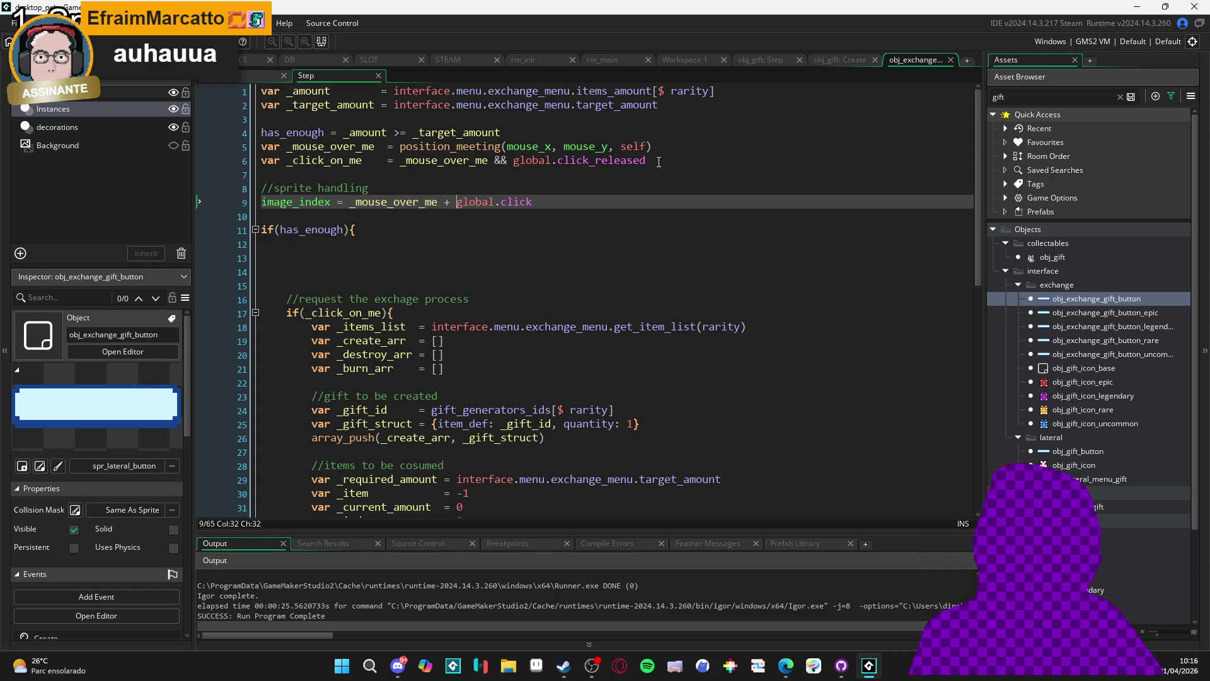
key("ctrl+v")
type("&")
key("ctrl+Left")
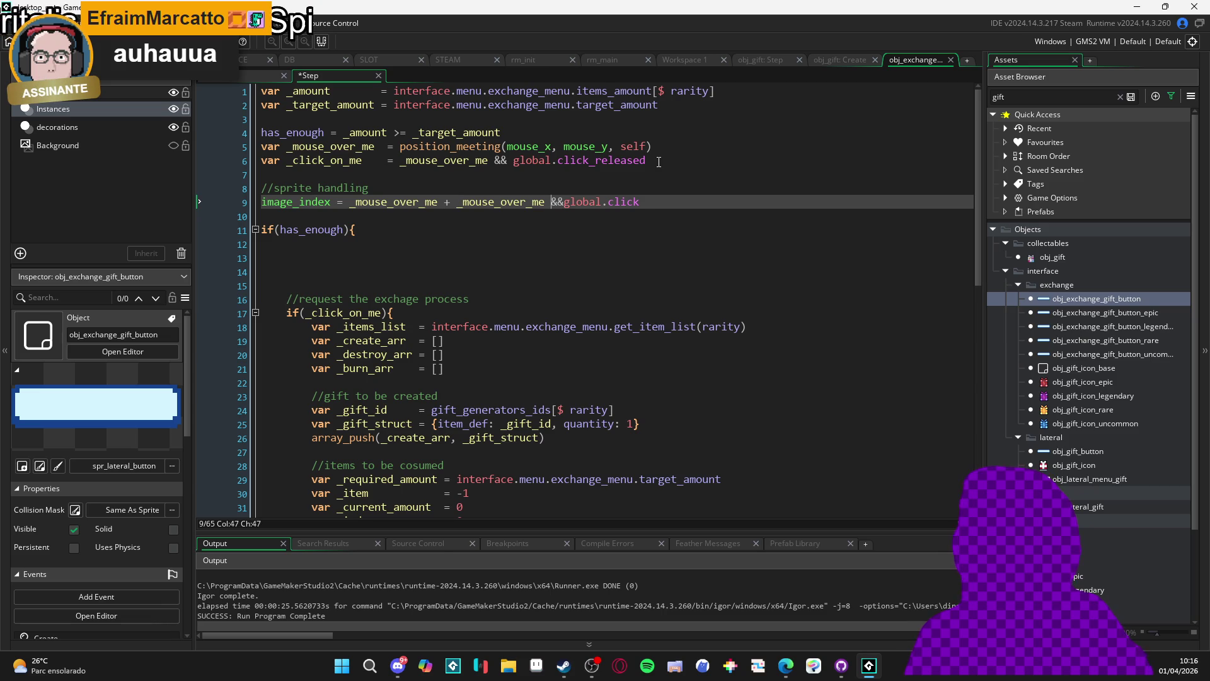
key("End")
type(")(")
key("F5")
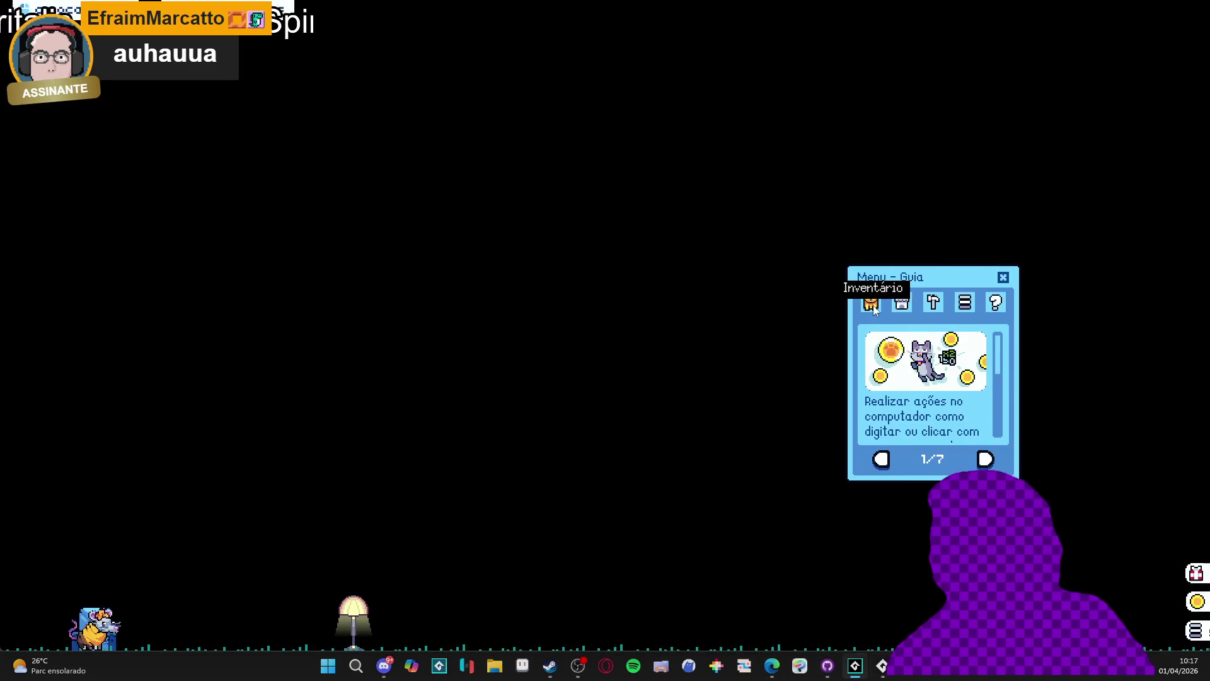
Open Inventory and the Trocar exchange menu, close both, then close the game via Fechar janela
left_click(873, 303)
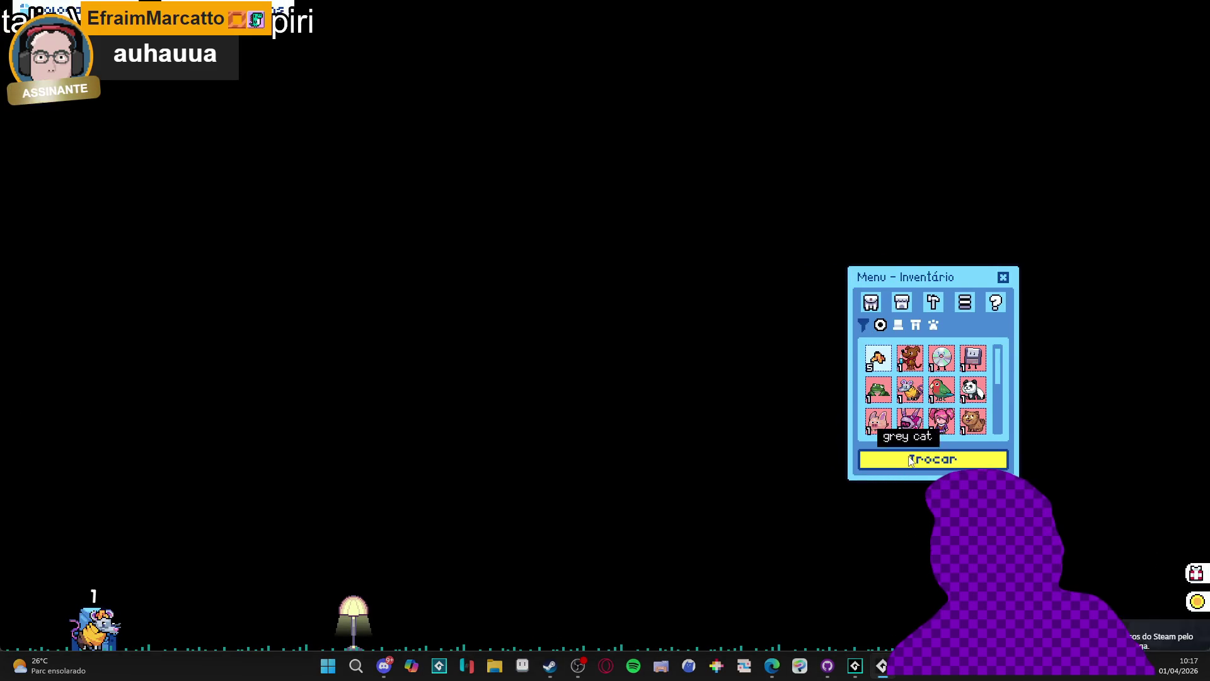
left_click(908, 459)
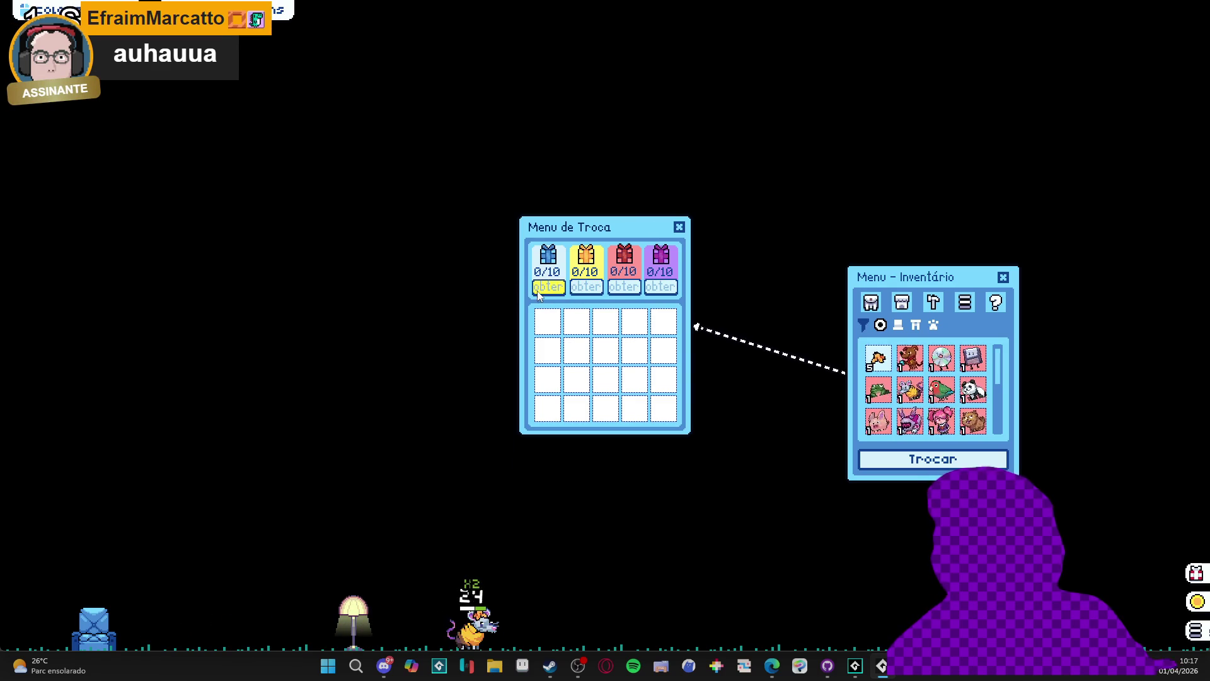
left_click(679, 227)
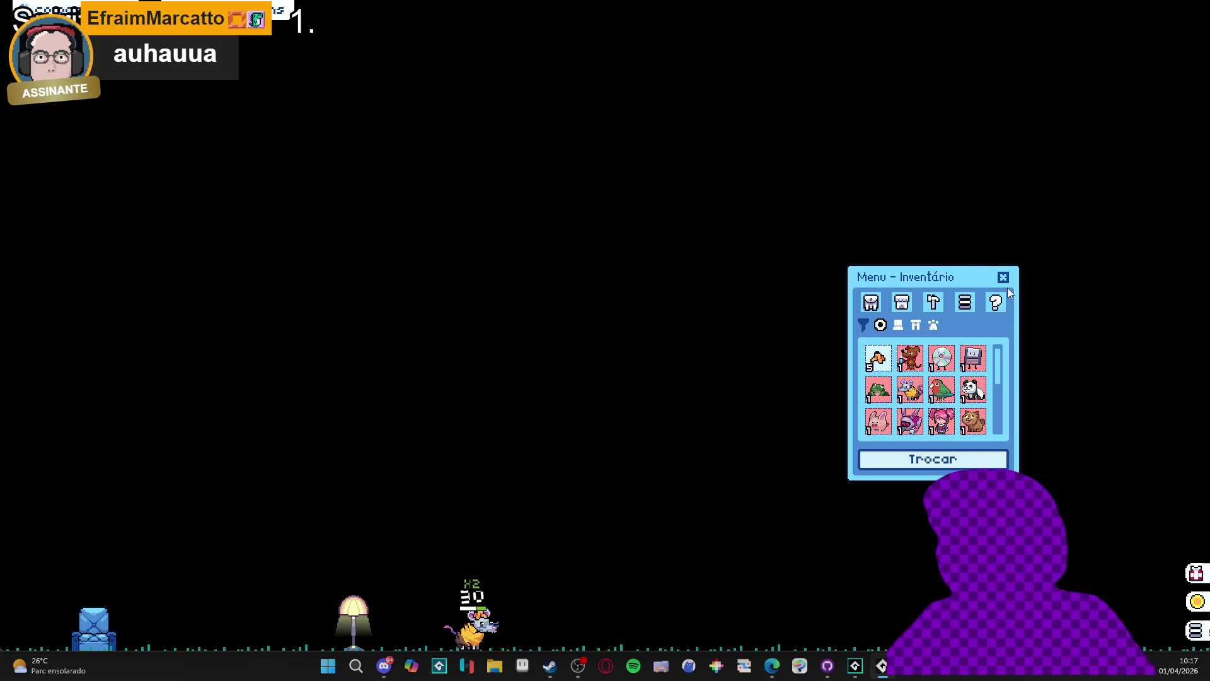
left_click(1003, 278)
right_click(881, 666)
left_click(860, 635)
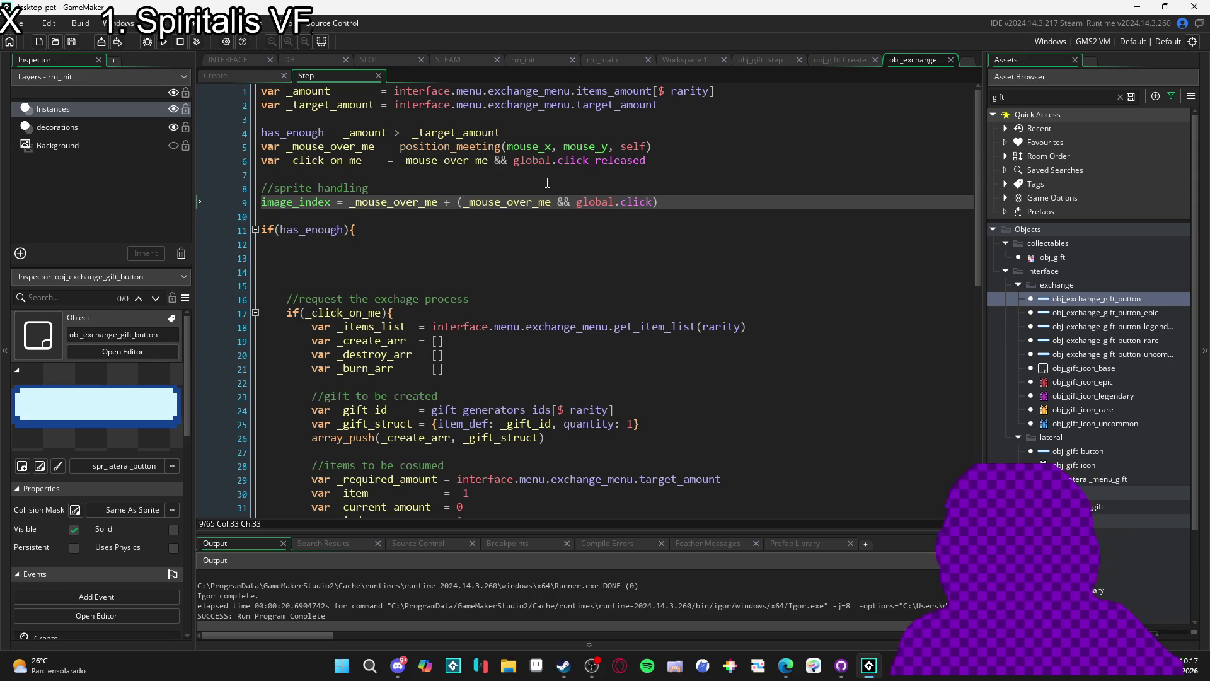
Cut the hover, click and image_index lines into the if(has_enough) block and indent them
left_click_drag(671, 211, 228, 147)
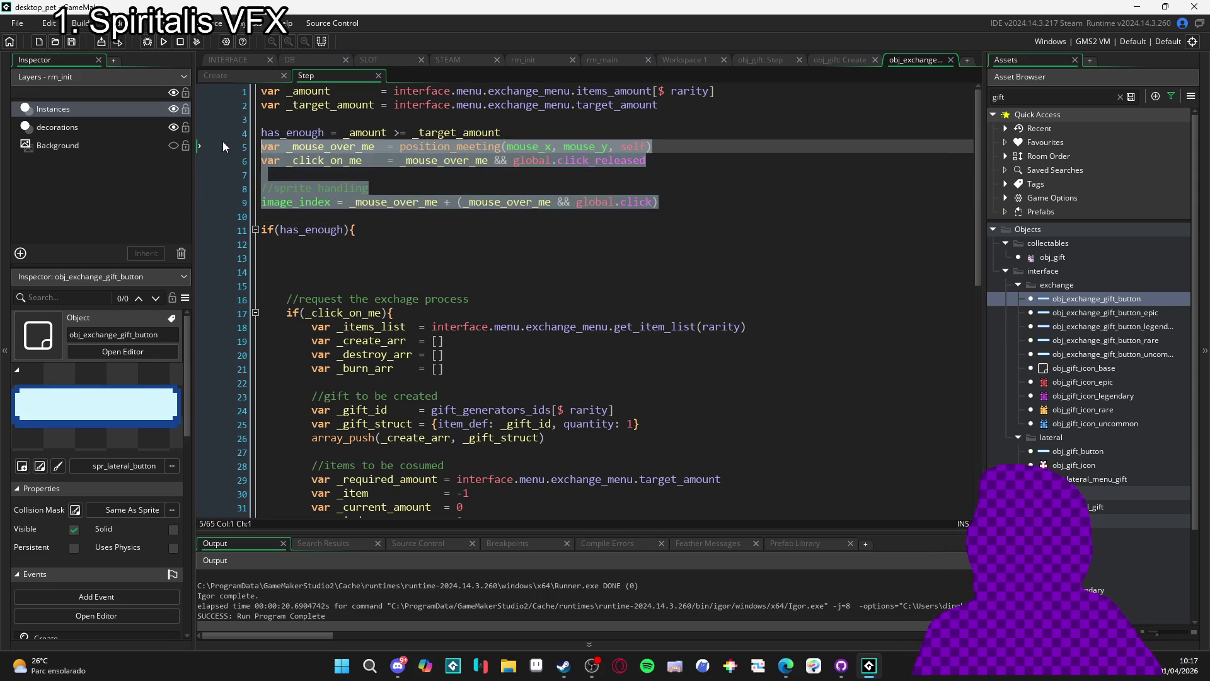
key("ctrl+x")
left_click(344, 188)
key("ctrl+v")
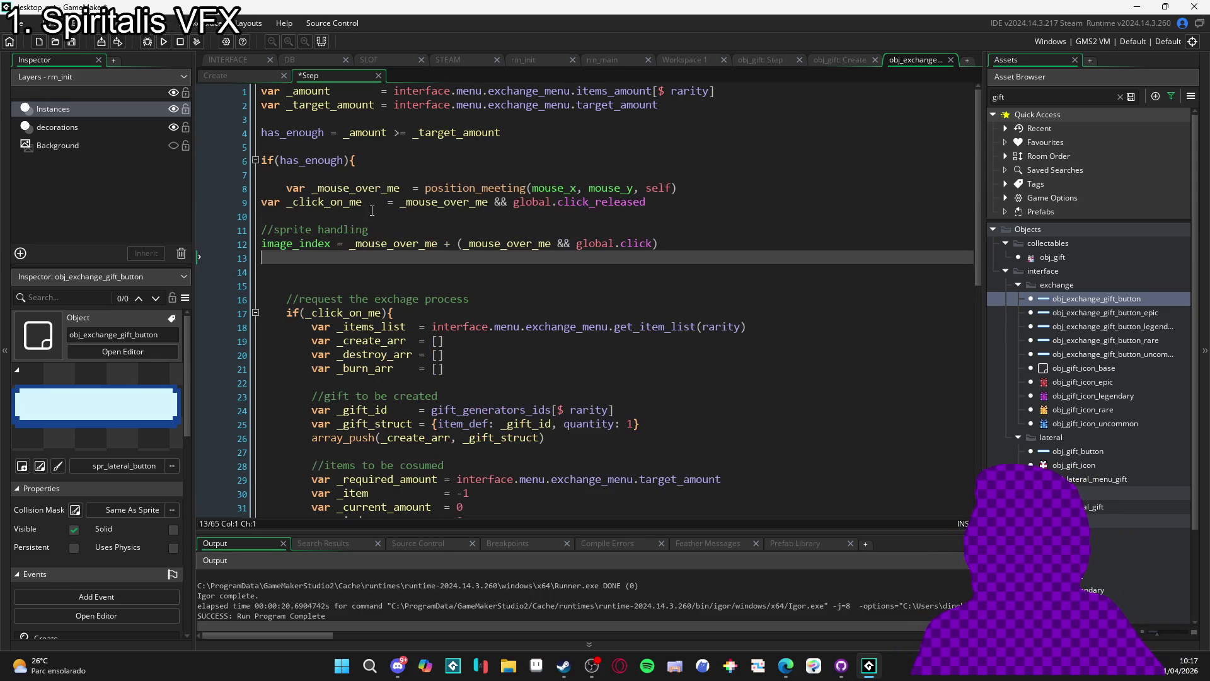
left_click_drag(659, 243, 247, 200)
key("Tab")
Remove the extra blank lines around the block and save the Step code
left_click(219, 265)
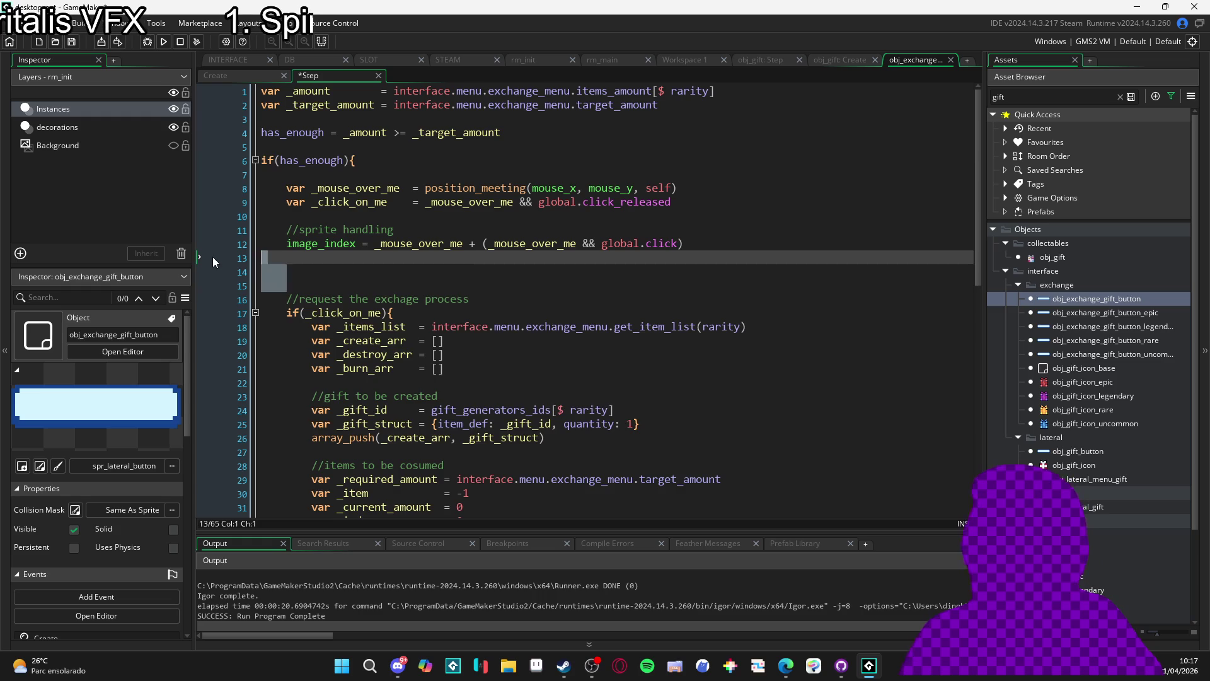
key("Delete")
key("Delete")
left_click(301, 176)
key("BackSpace")
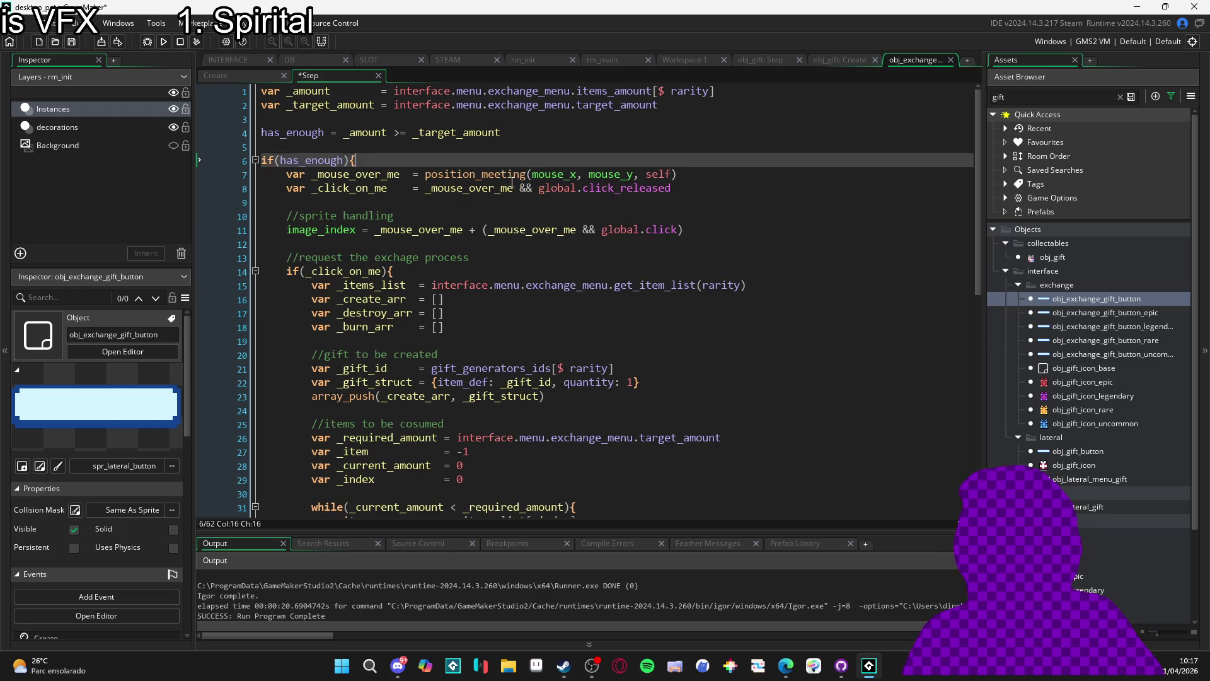
left_click(378, 202)
left_click(407, 214)
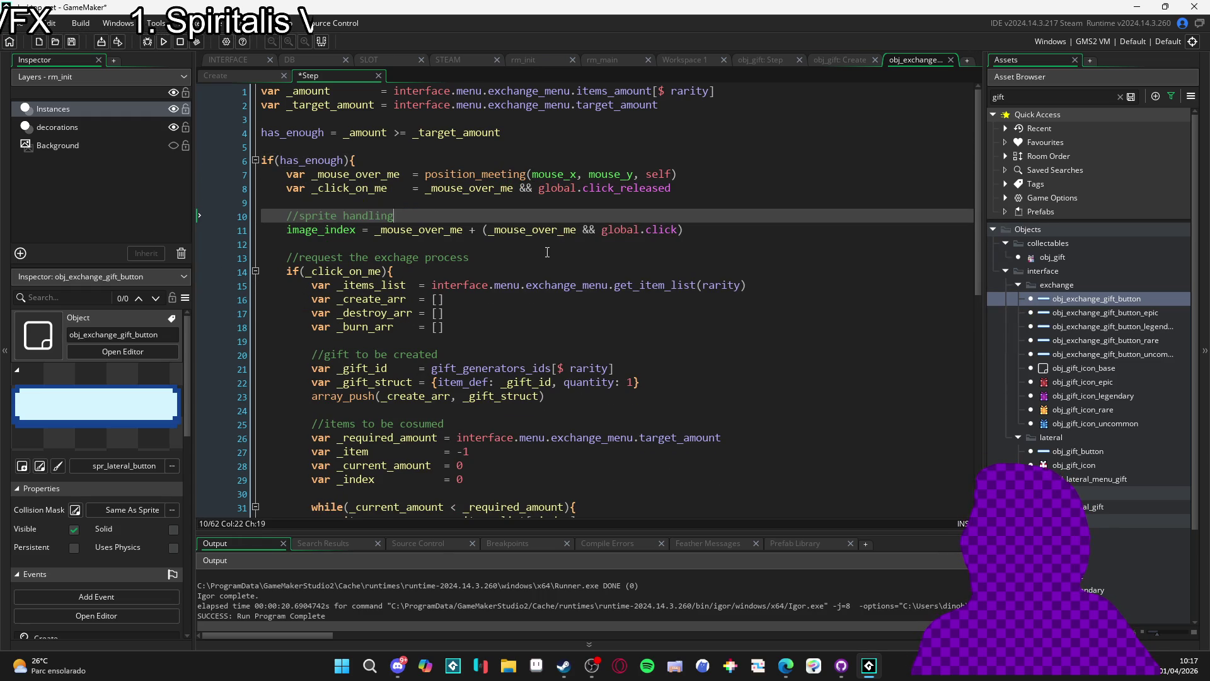
left_click(687, 257)
key("ctrl+s")
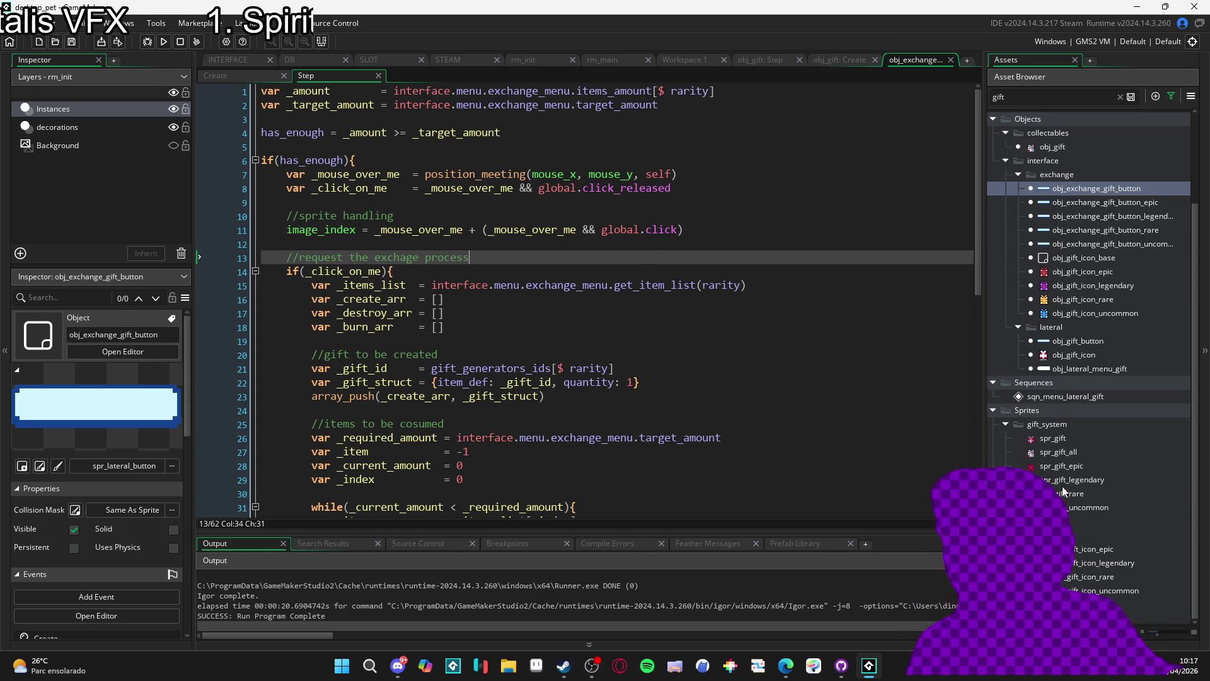
Search the Asset Browser for 'no', open the notes asset to read it, then clear the search
left_click(1017, 95)
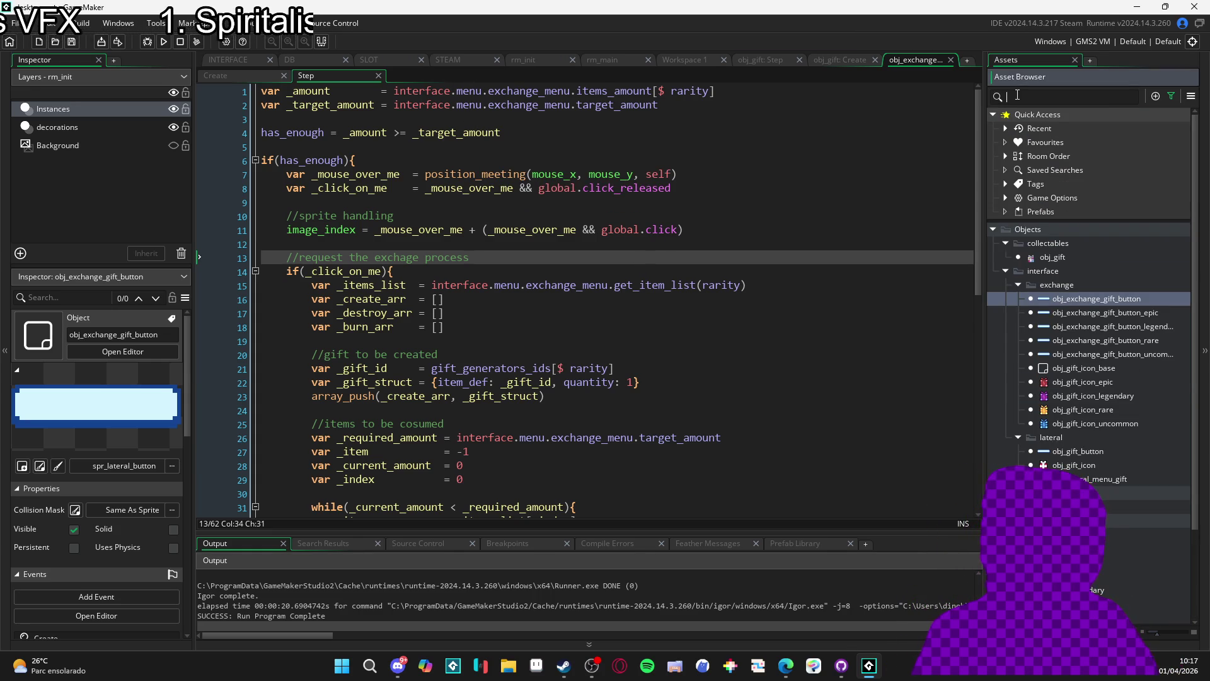
type("no")
left_click(1063, 243)
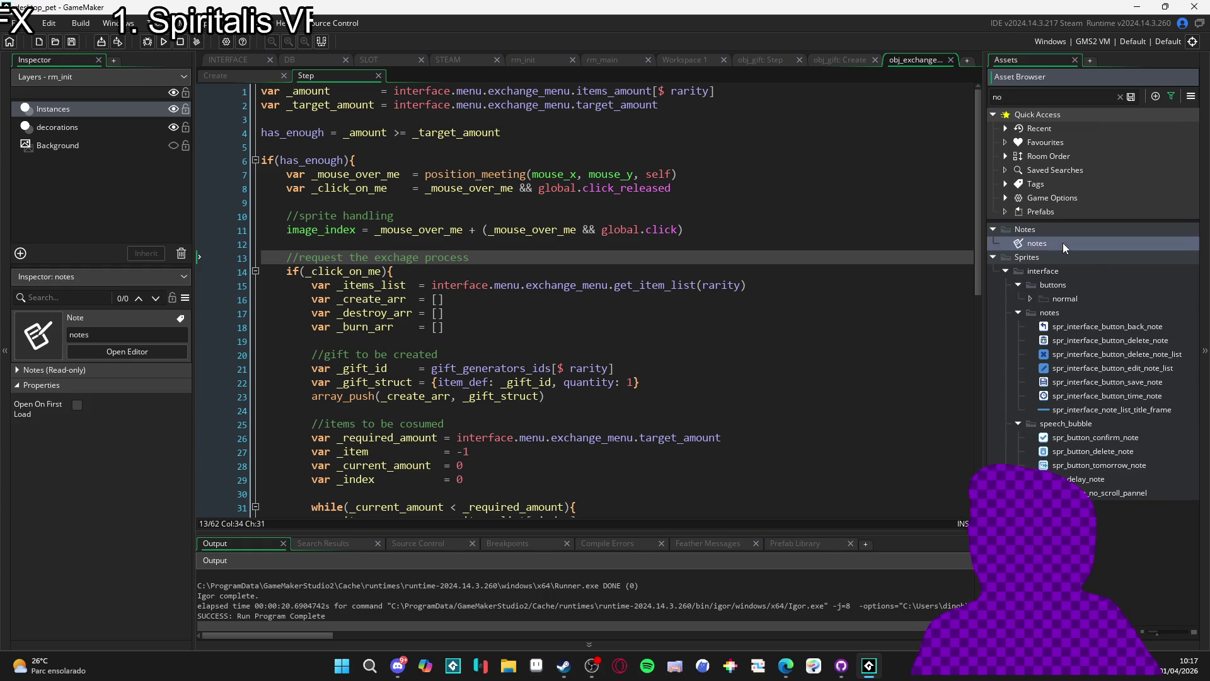
double_click(1063, 244)
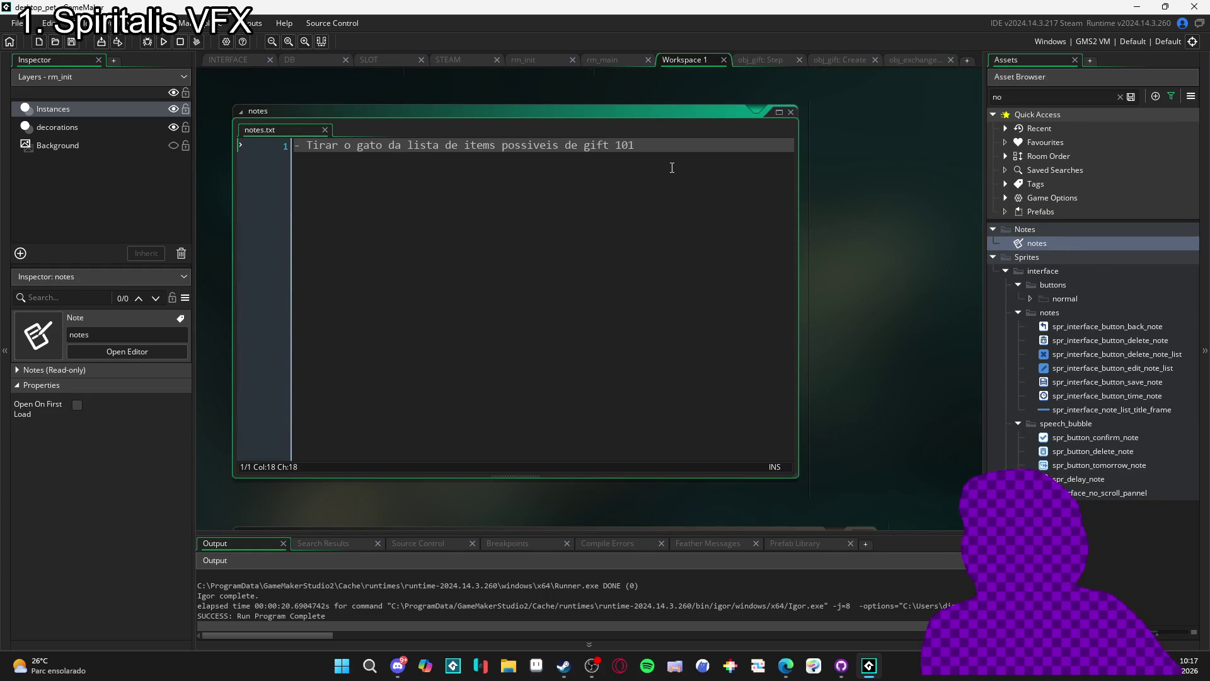
left_click(1120, 96)
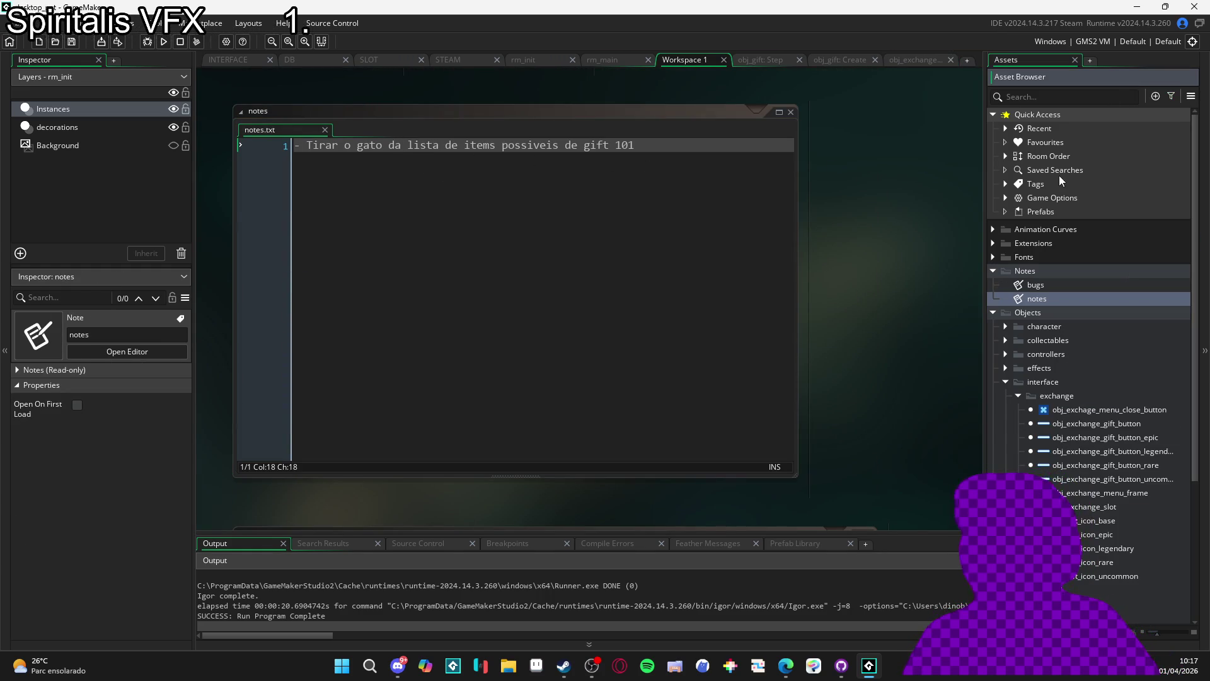
Switch to the rm_main tab, then to the browser's address bar
left_click(634, 61)
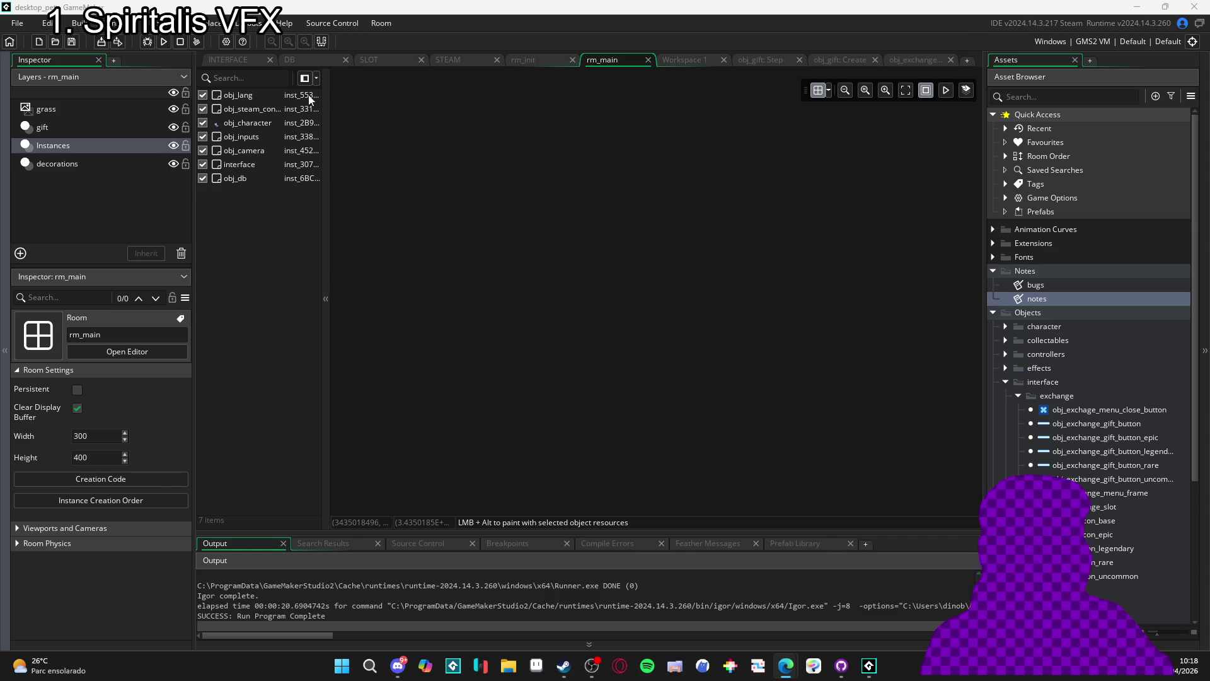
key("alt+Tab")
left_click(478, 28)
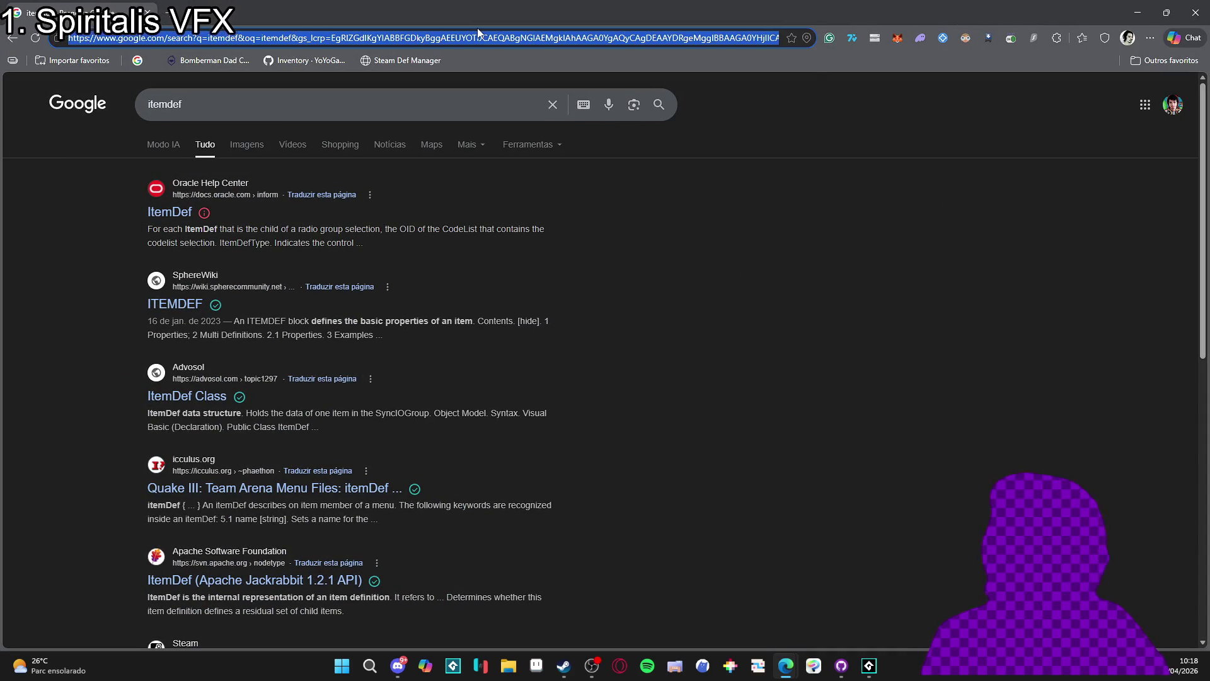
Open the item_def Steam Def Manager page from the address bar and scroll down to its Utility items
type("item_def")
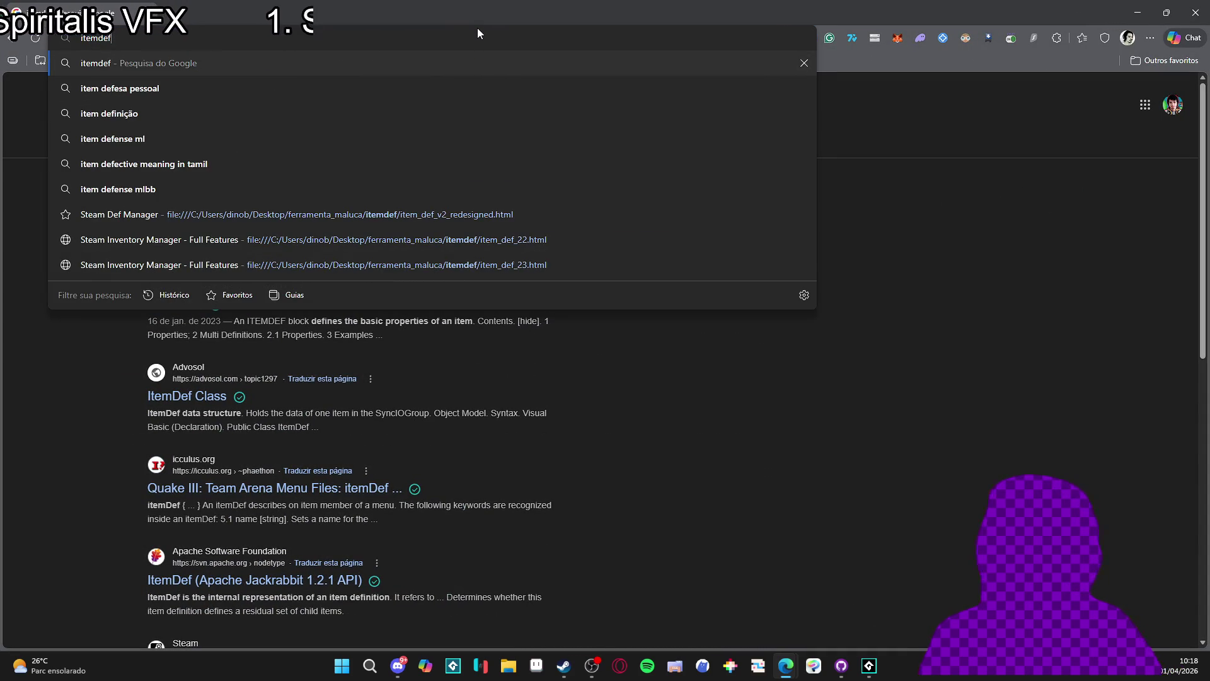
left_click(491, 214)
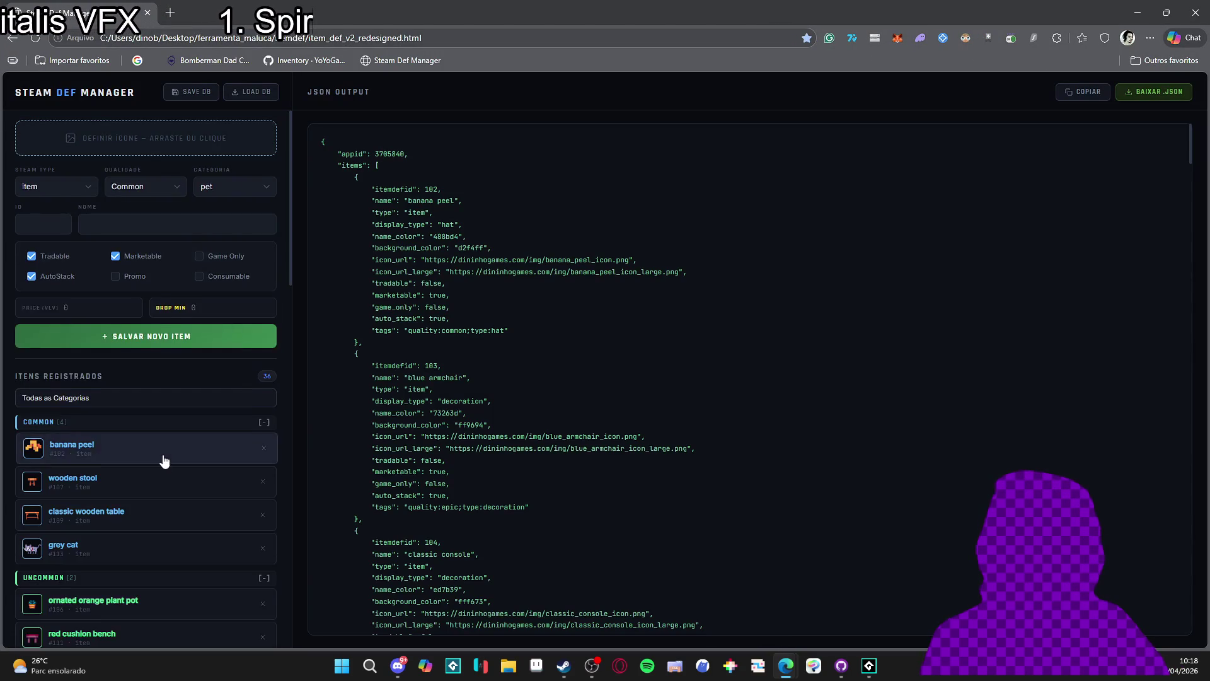
scroll(170, 454, "down", 15)
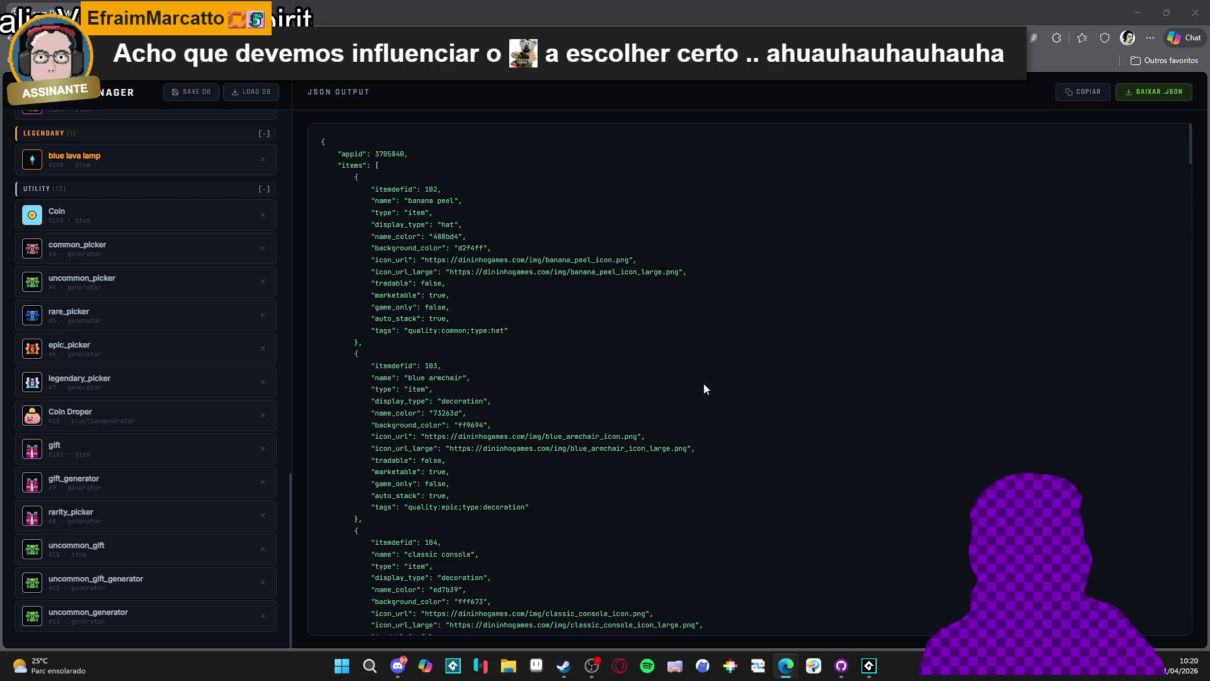
Bring up Steam and start a search from the store front page
left_click(564, 665)
left_click(59, 31)
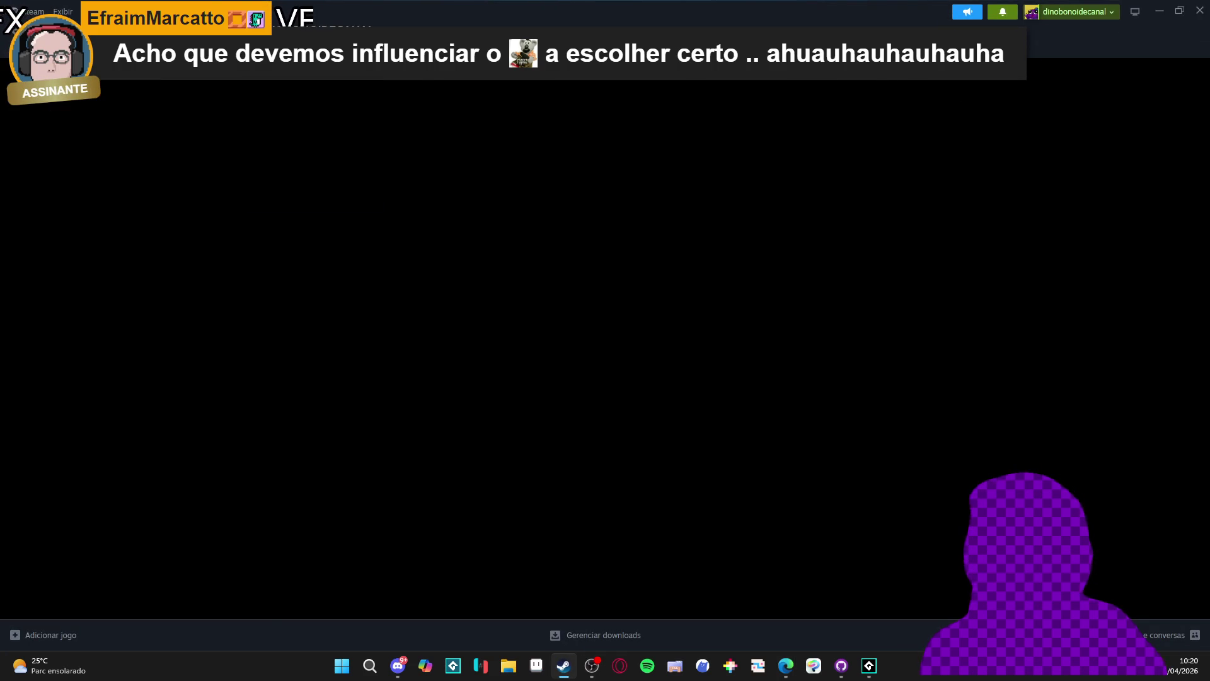
left_click(731, 75)
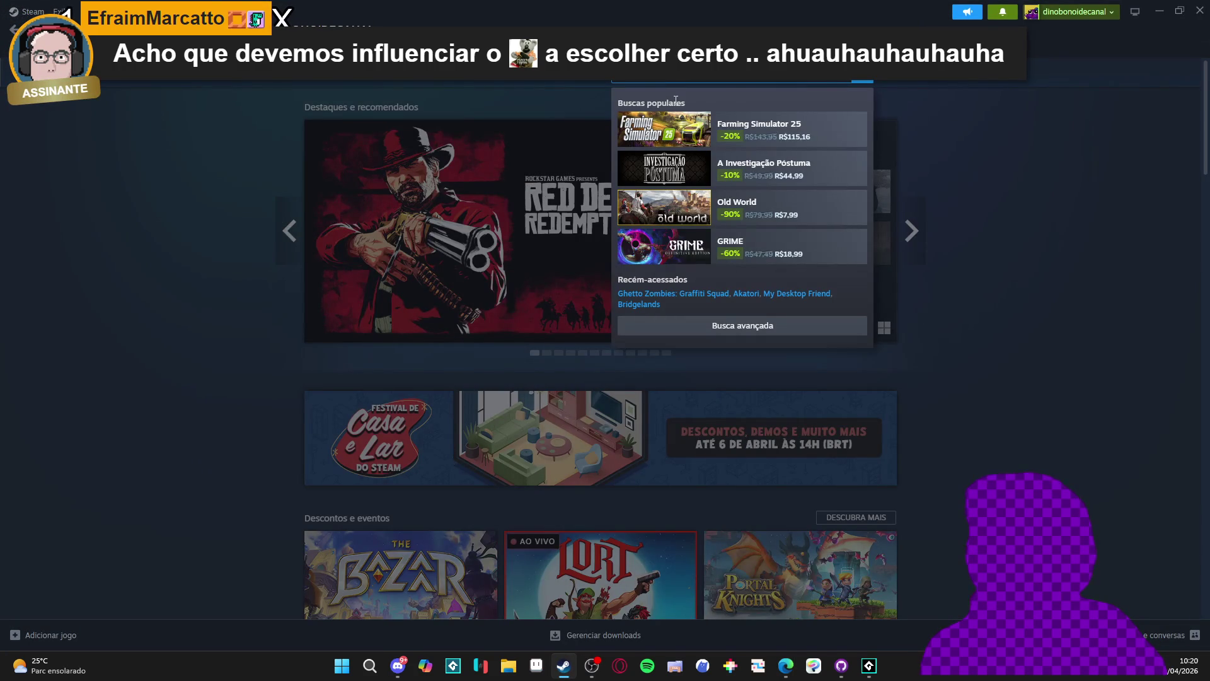
left_click(1073, 214)
Search the Steam store for 'resprite', then return to the Steam Def Manager page
scroll(1068, 208, "down", 3)
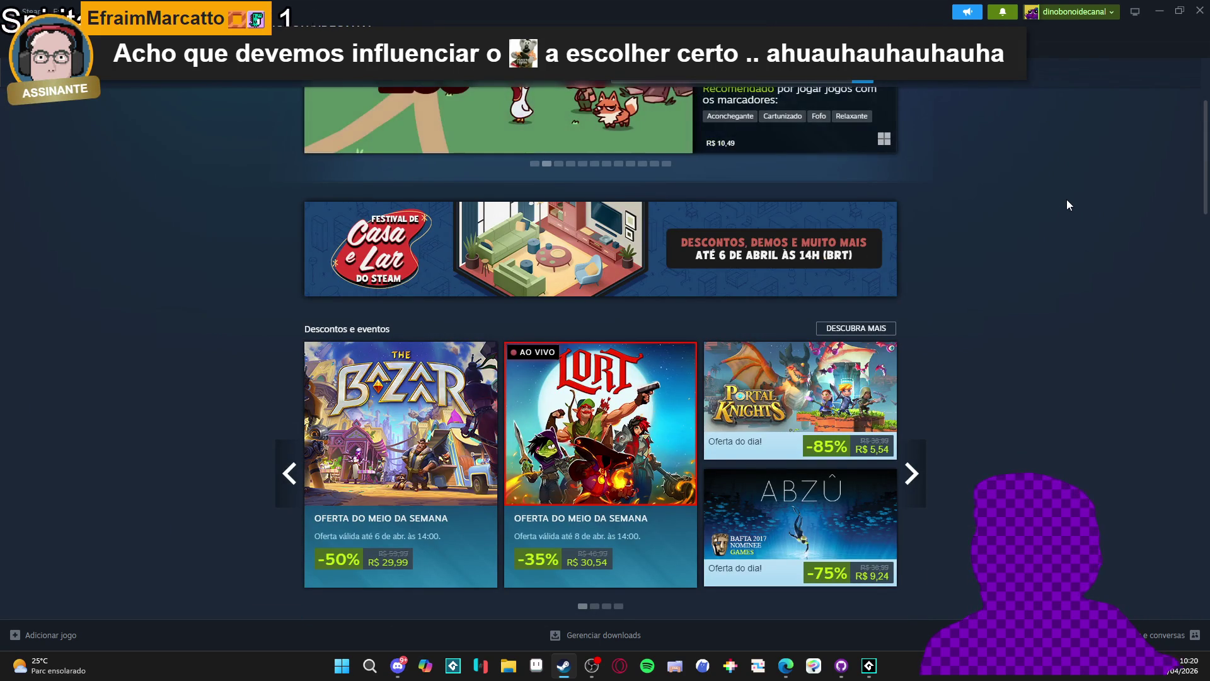
scroll(1012, 260, "down", 4)
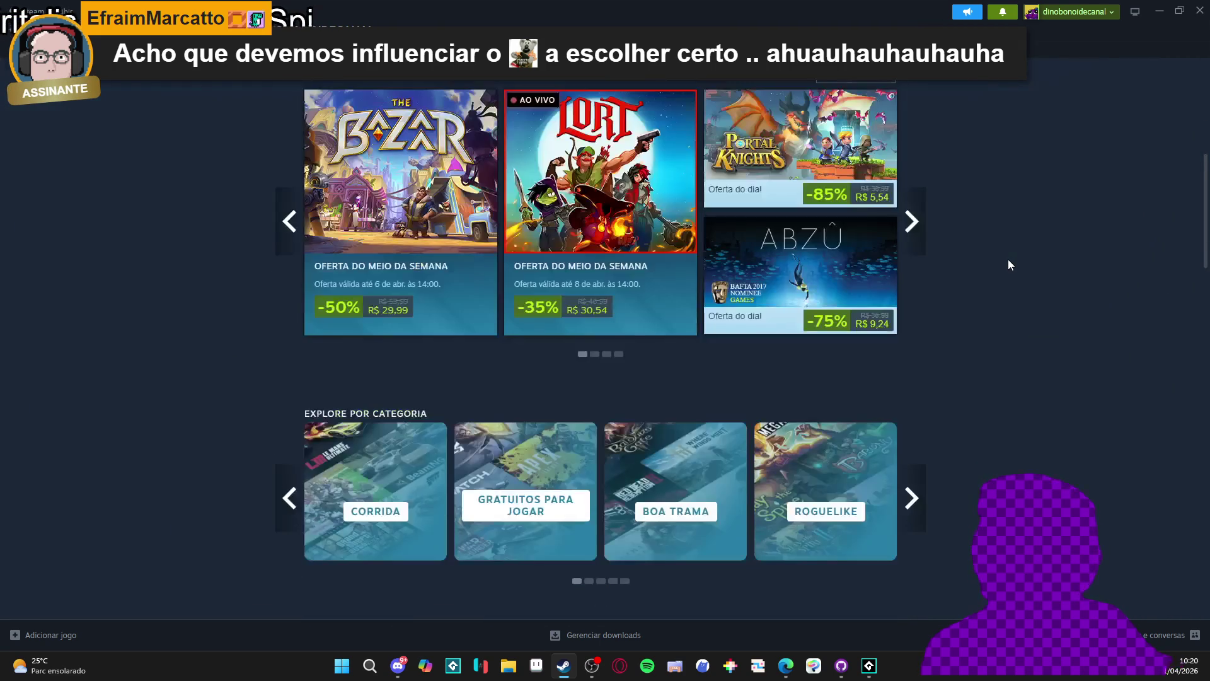
scroll(1008, 255, "up", 7)
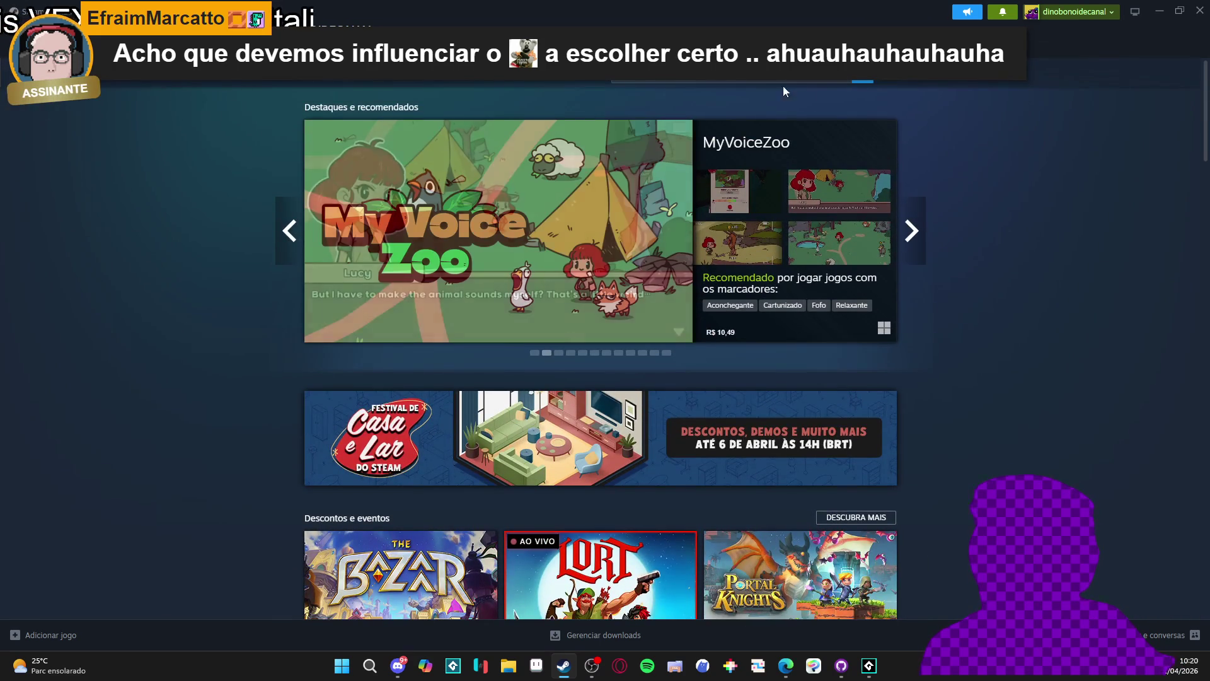
left_click(783, 78)
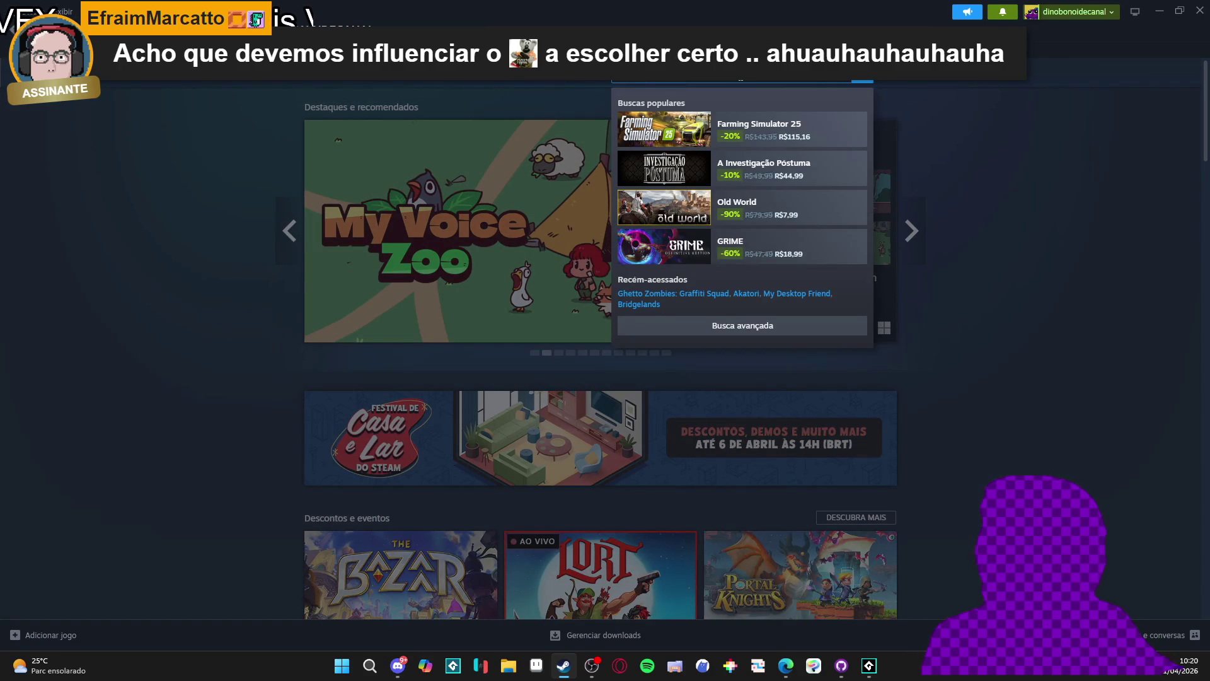
key("BackSpace")
key("BackSpace")
type("prite")
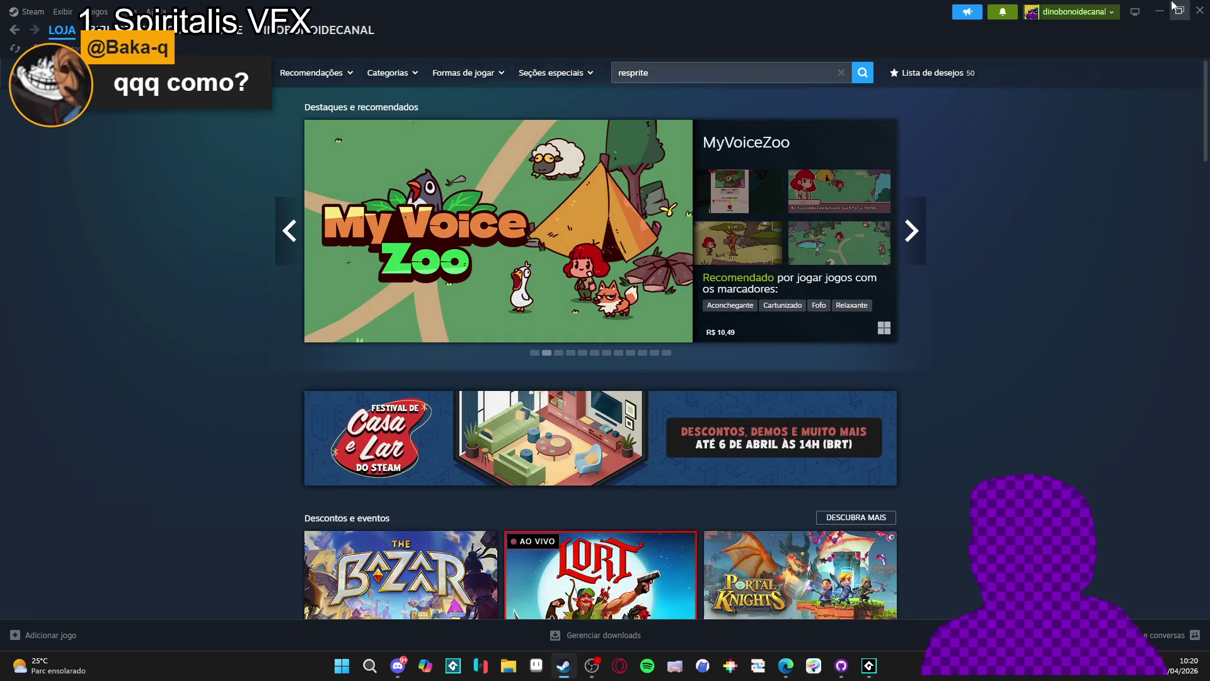
left_click(1160, 11)
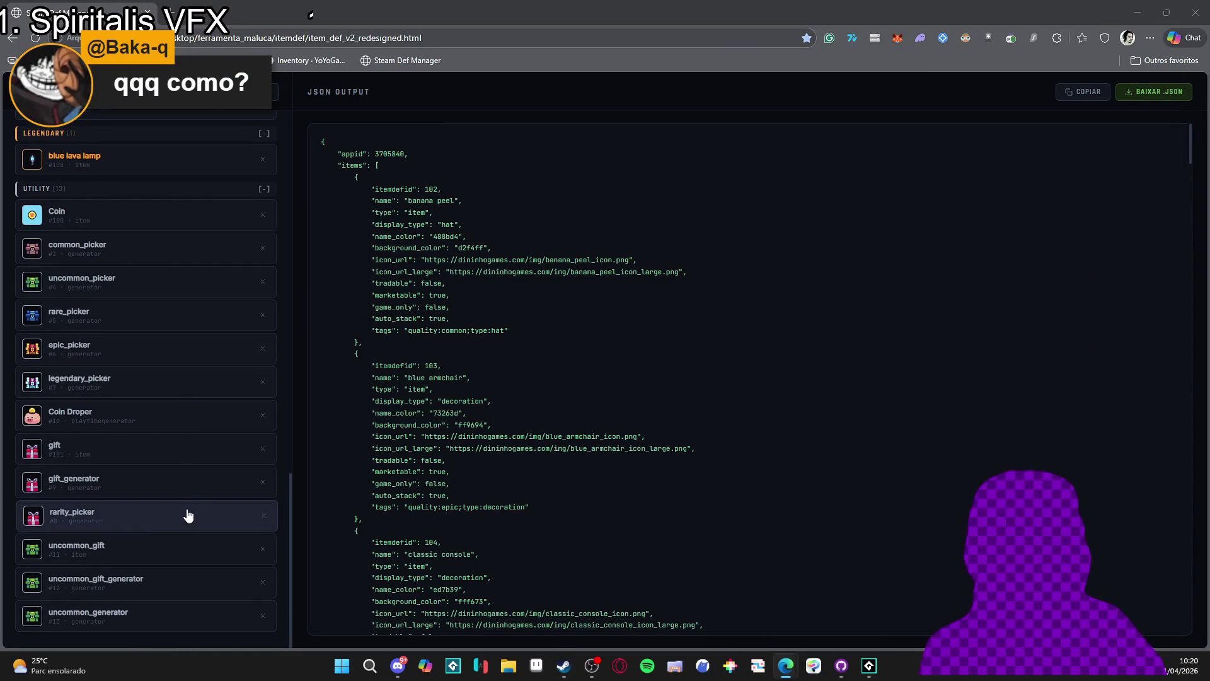
Pick uncommon_gift from the Utility list and load it into the edit form
left_click(168, 564)
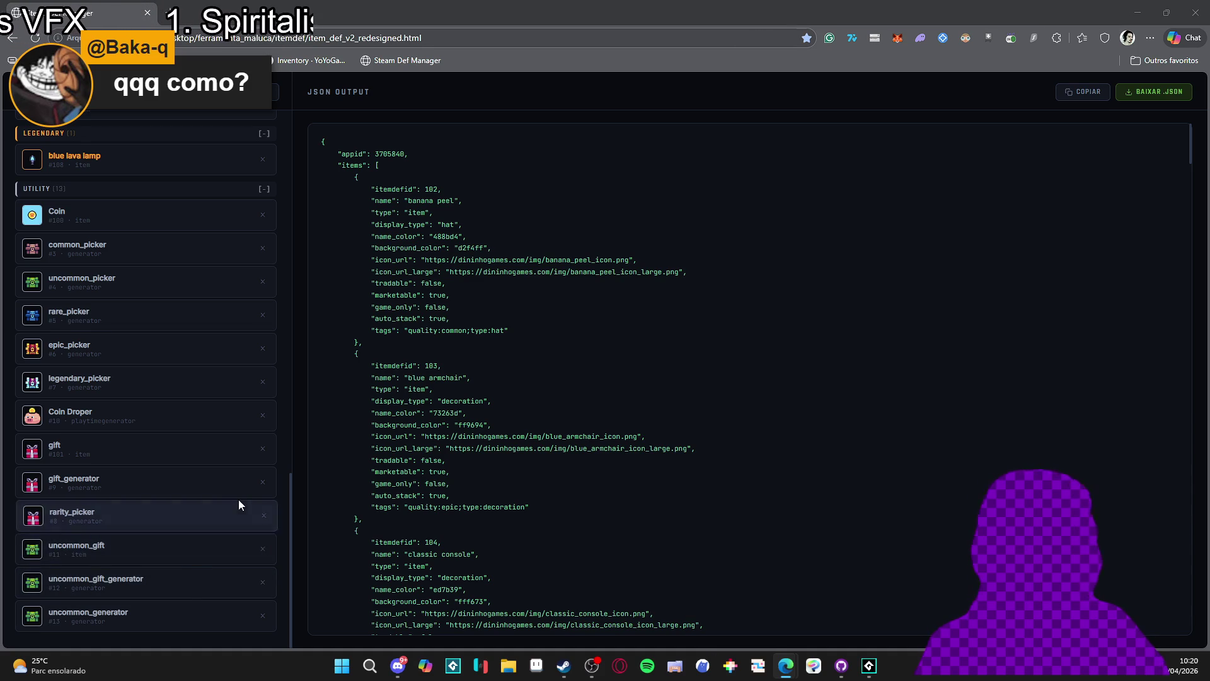
left_click(127, 560)
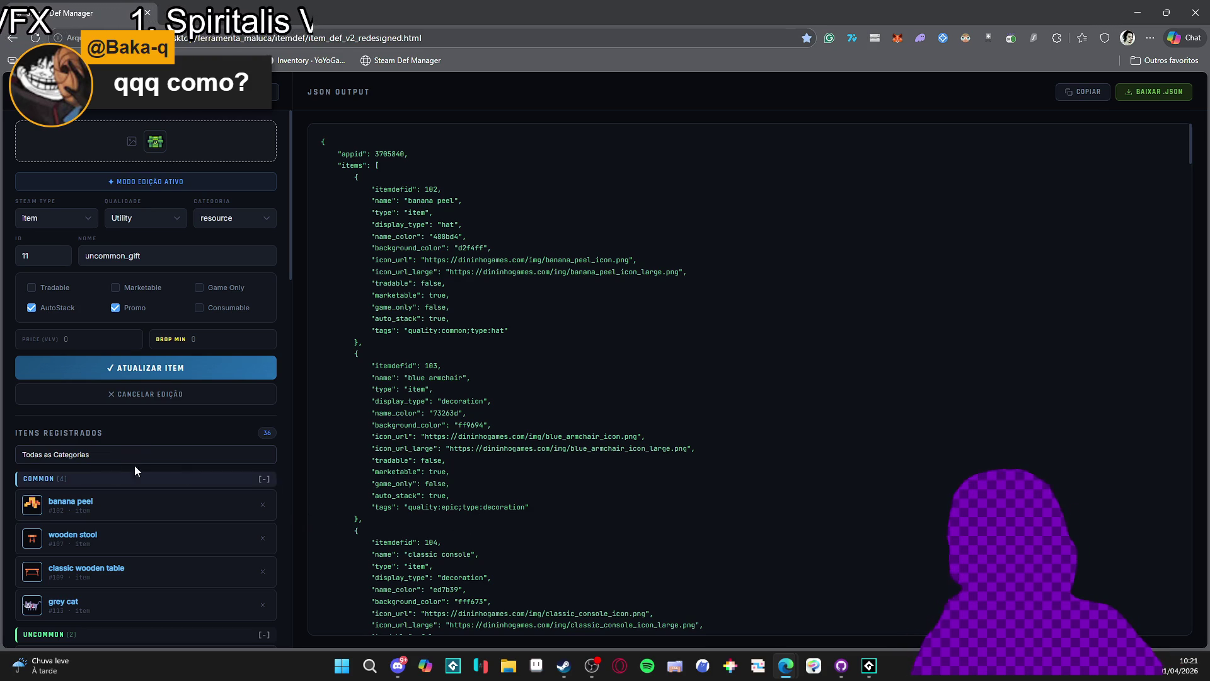
scroll(110, 482, "down", 6)
scroll(111, 482, "down", 9)
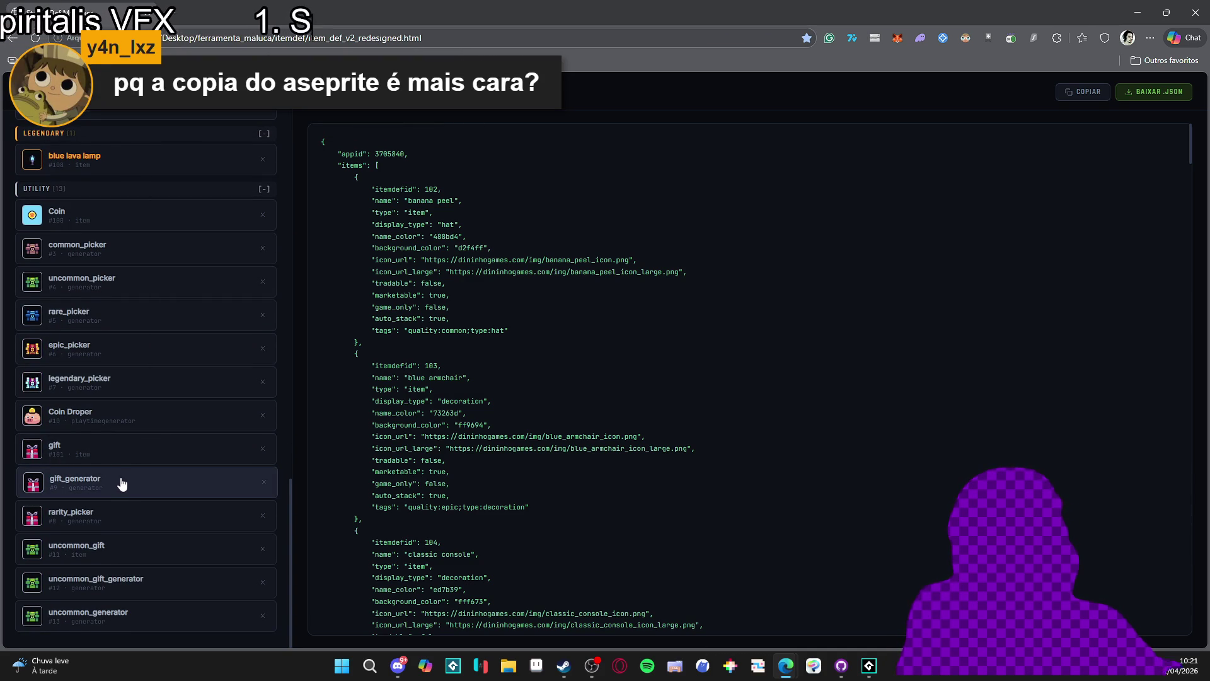
scroll(122, 483, "up", 20)
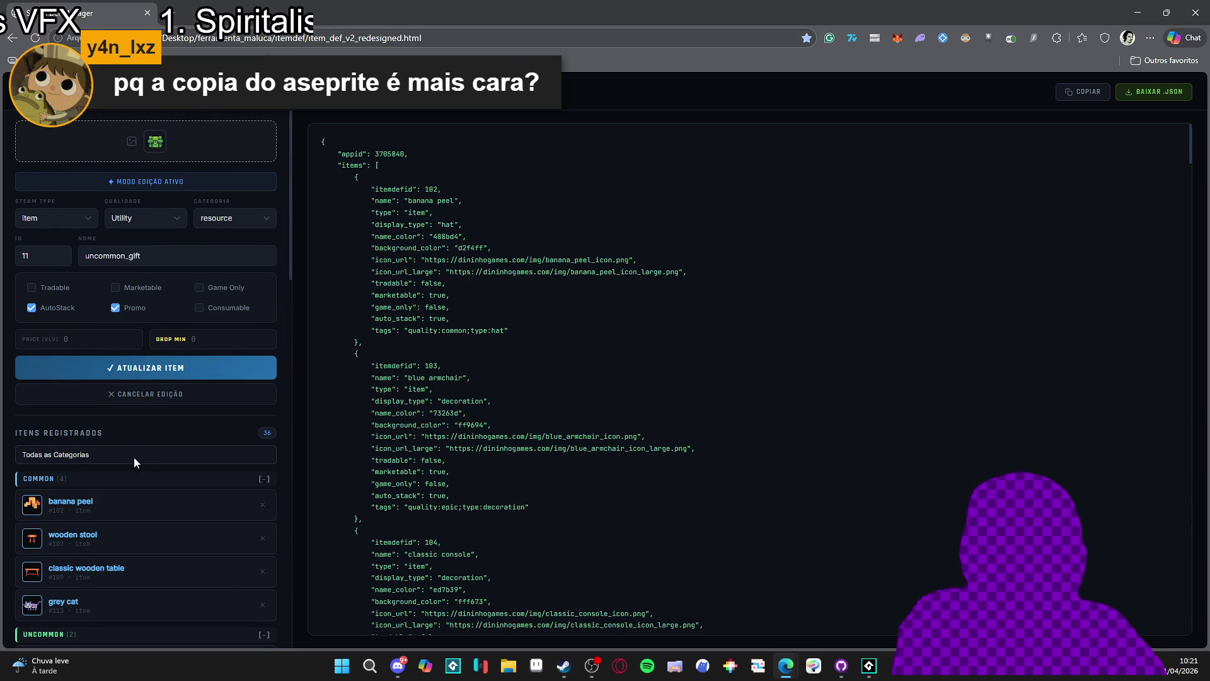
Cancel the current edit and reload uncommon_gift (ID 11) into the item form
left_click(161, 409)
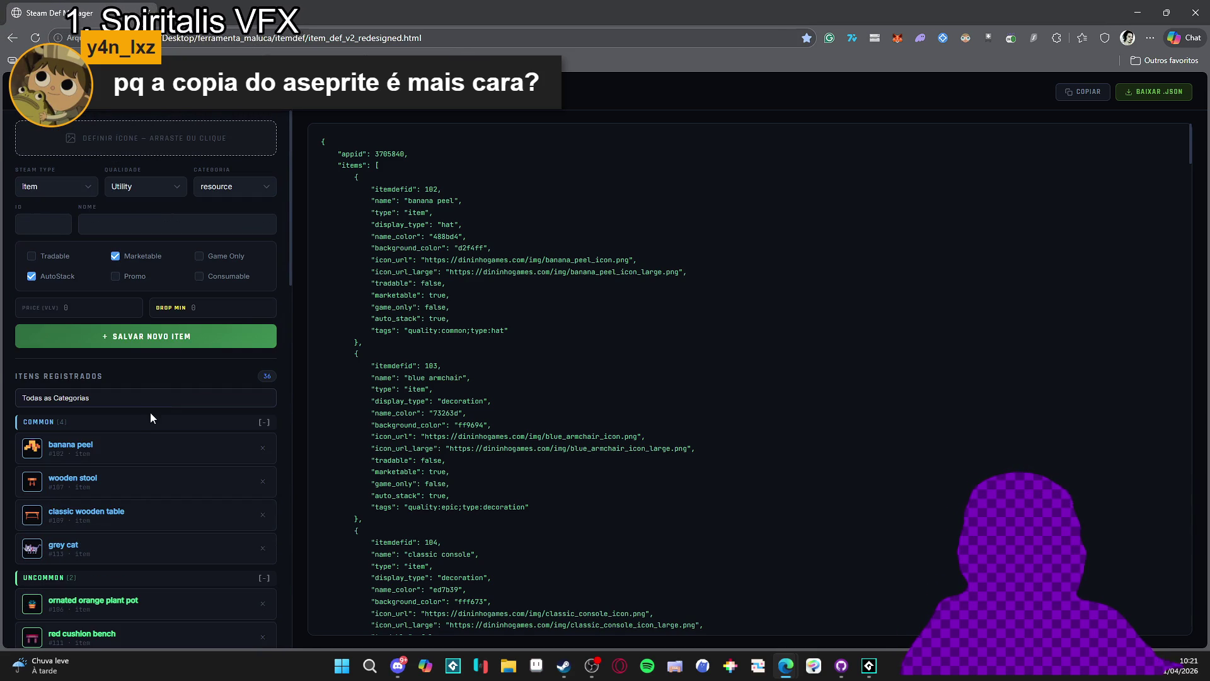
scroll(151, 422, "down", 10)
scroll(171, 430, "down", 5)
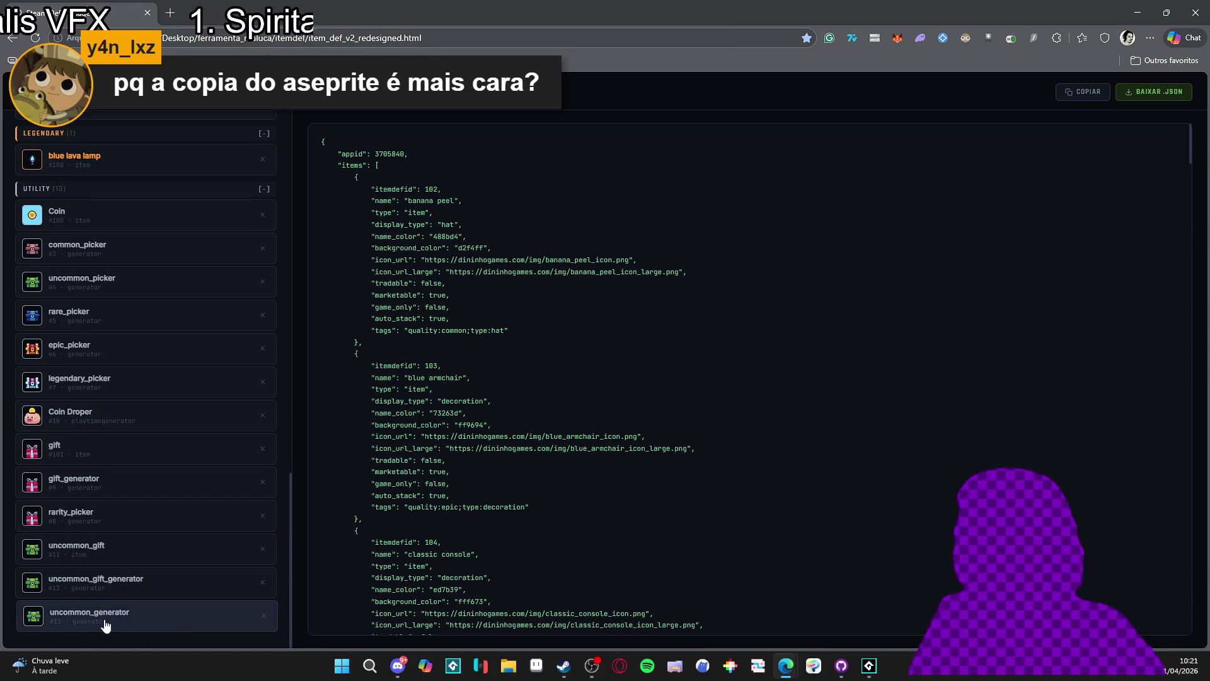
left_click(116, 550)
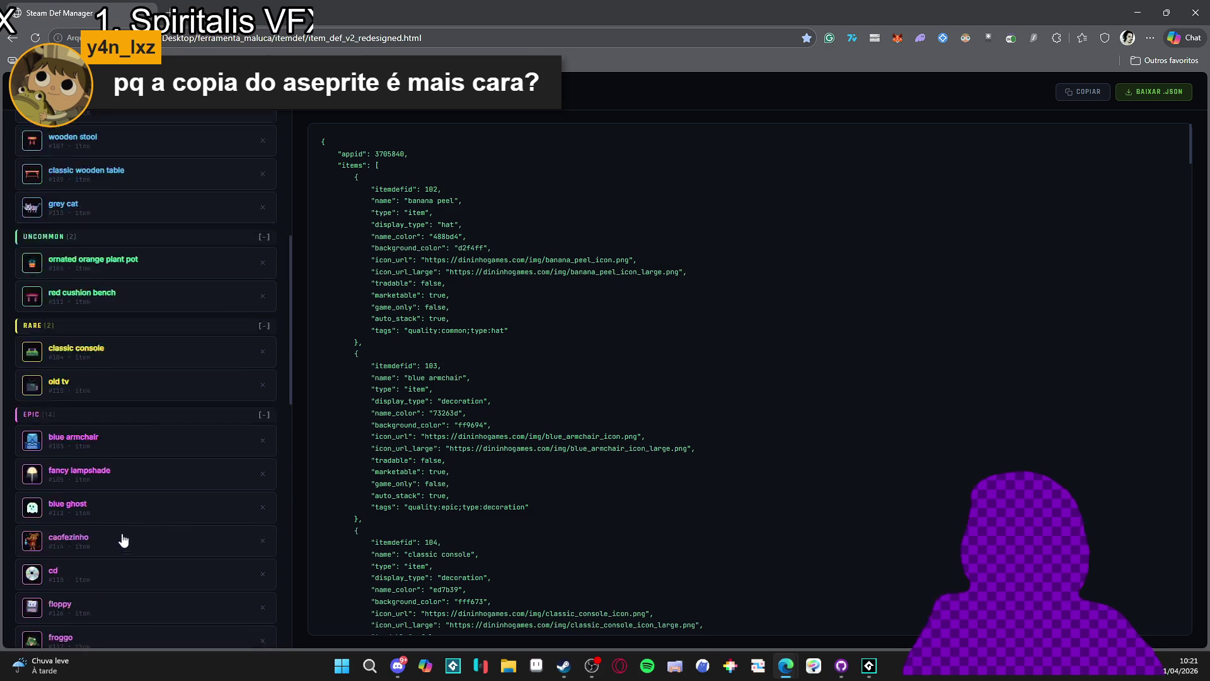
left_click(337, 671)
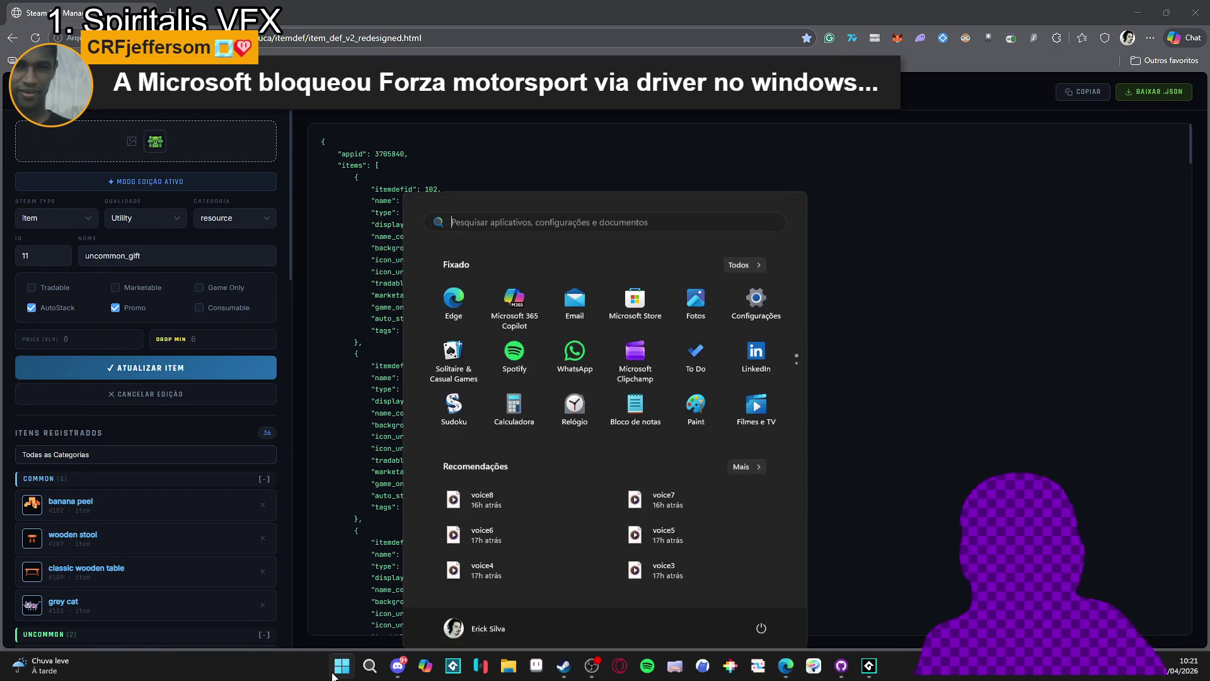
type("block")
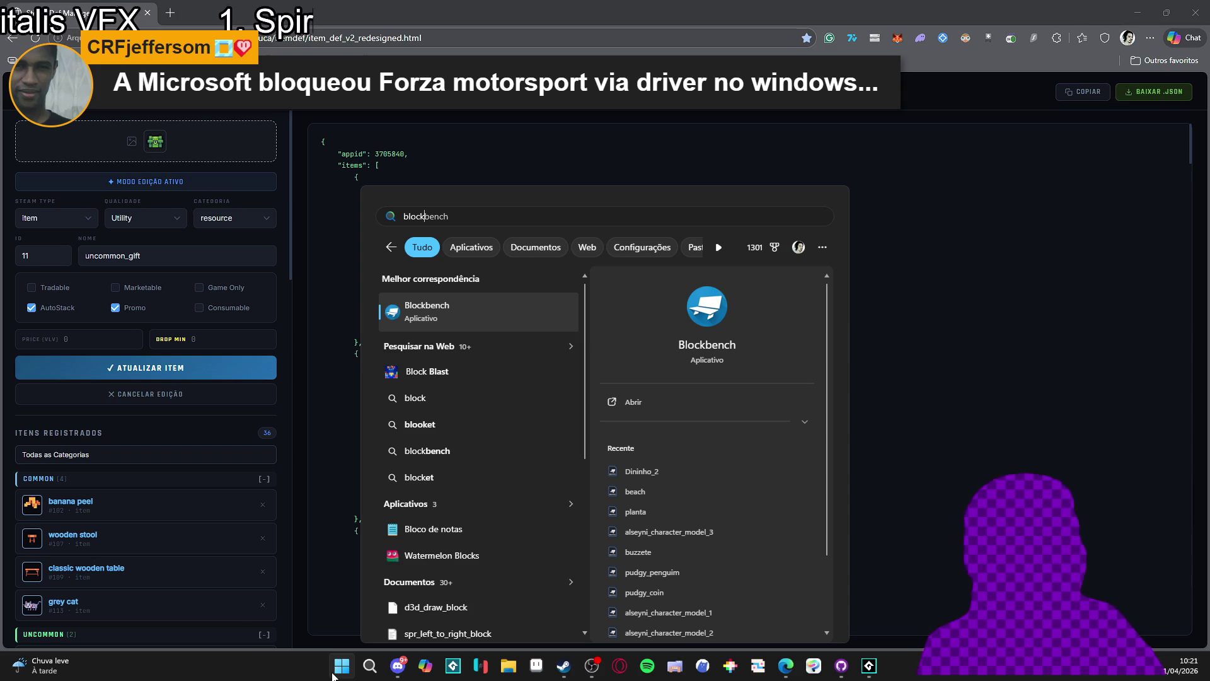
key("ctrl+a")
type("block")
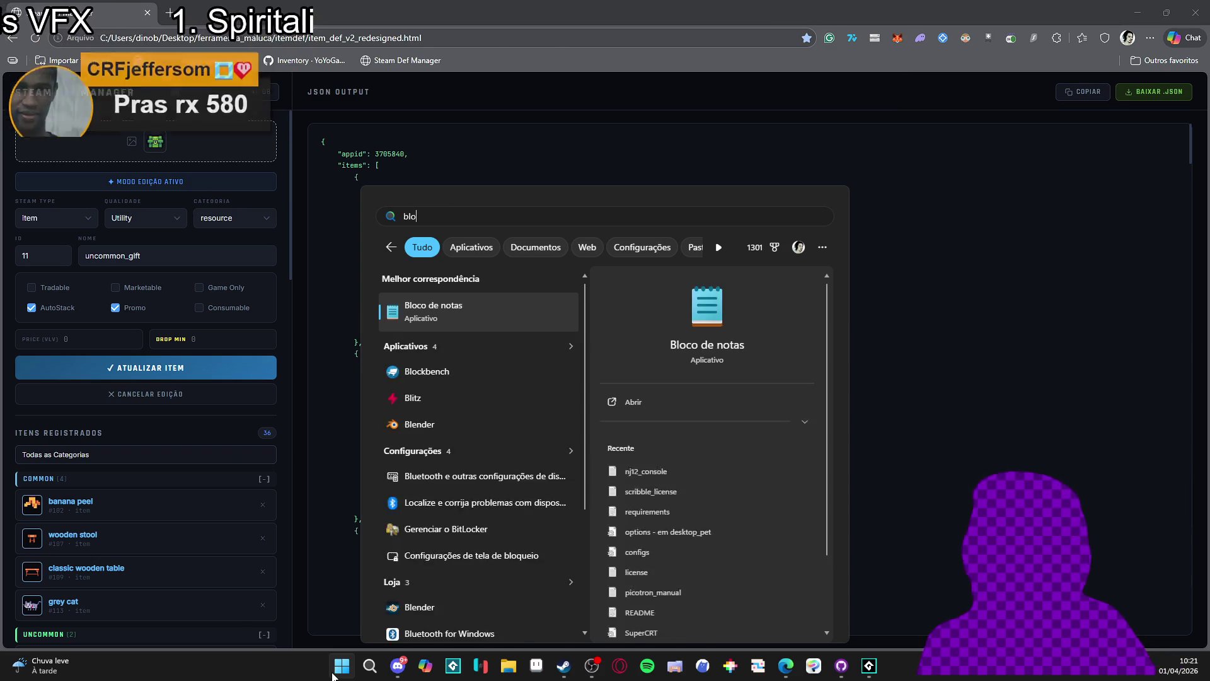
key("Return")
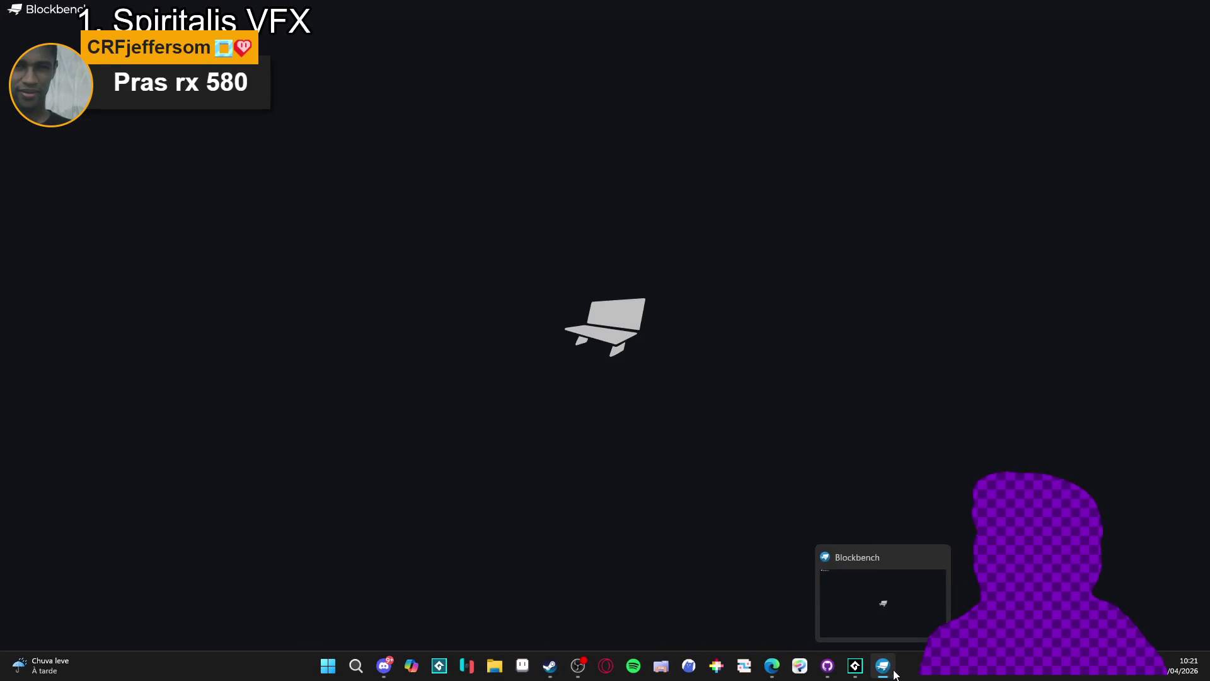
right_click(890, 669)
left_click(914, 673)
scroll(908, 599, "down", 8)
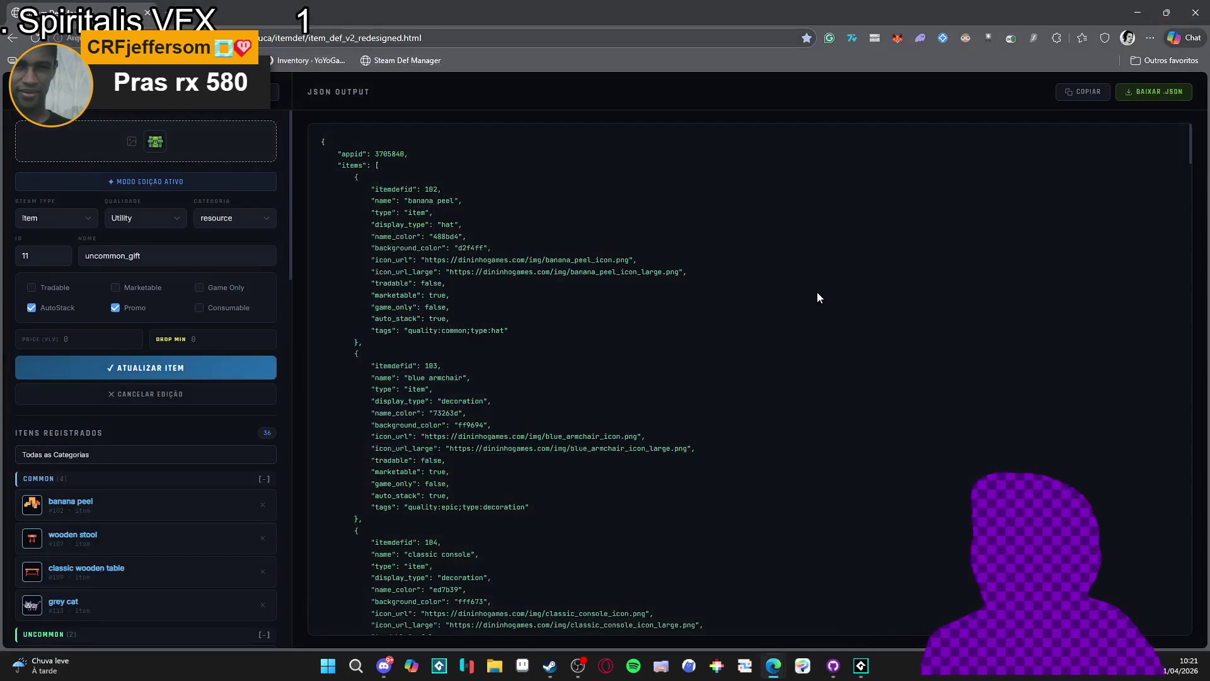
left_click(1197, 9)
left_click(342, 666)
type("bloco de notas")
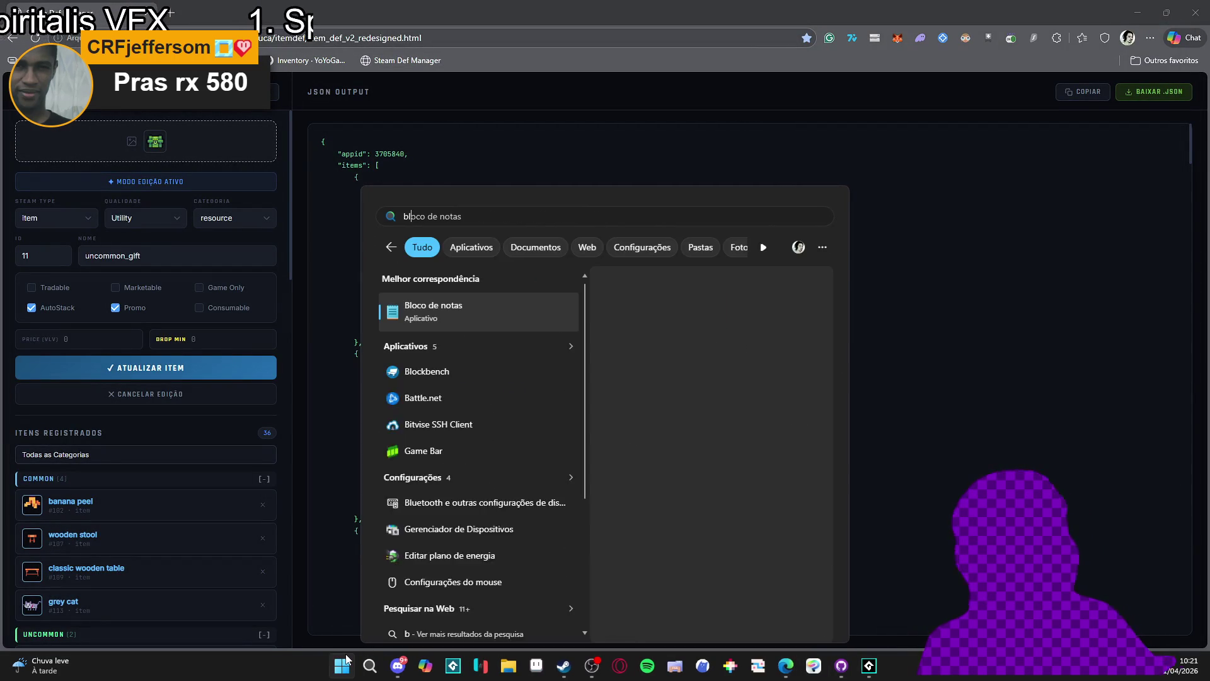
key("Return")
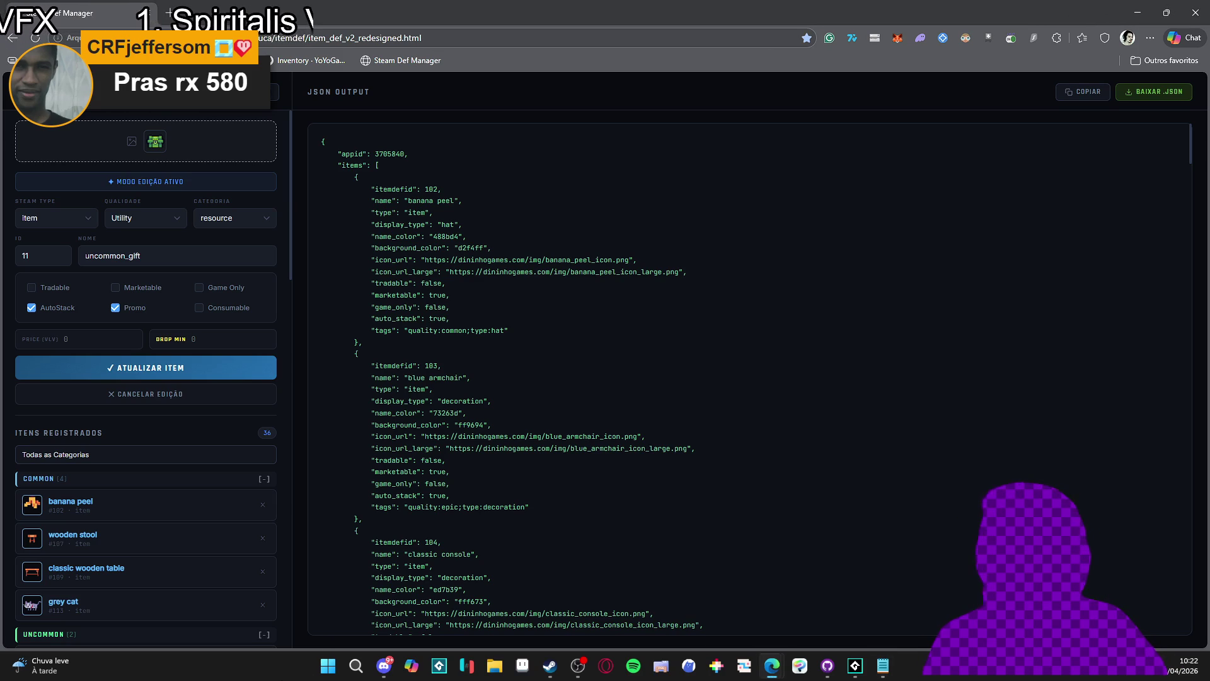
left_click(320, 675)
type("b")
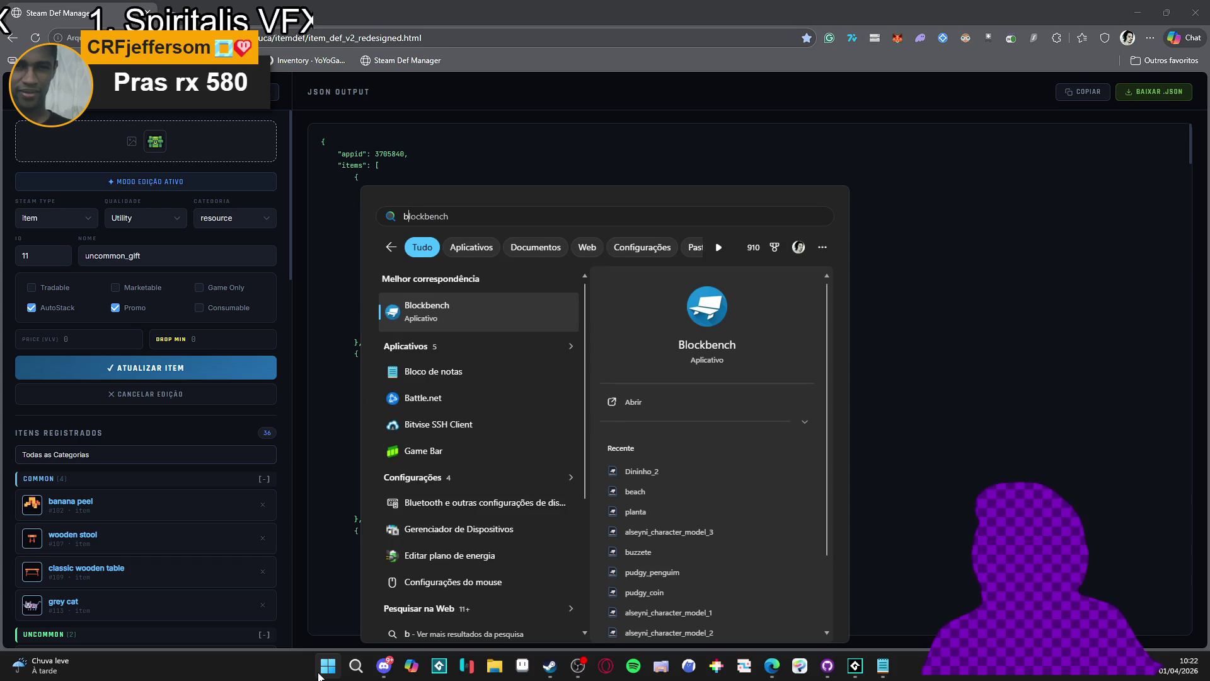
left_click(321, 675)
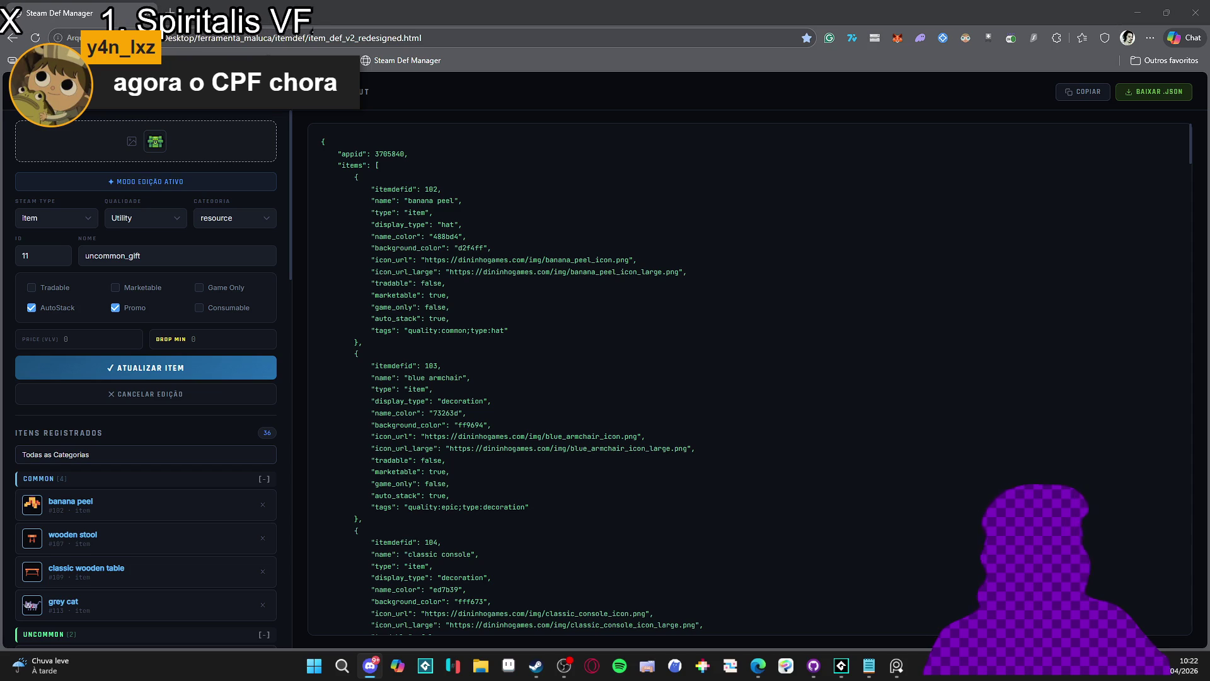
key("alt+Tab")
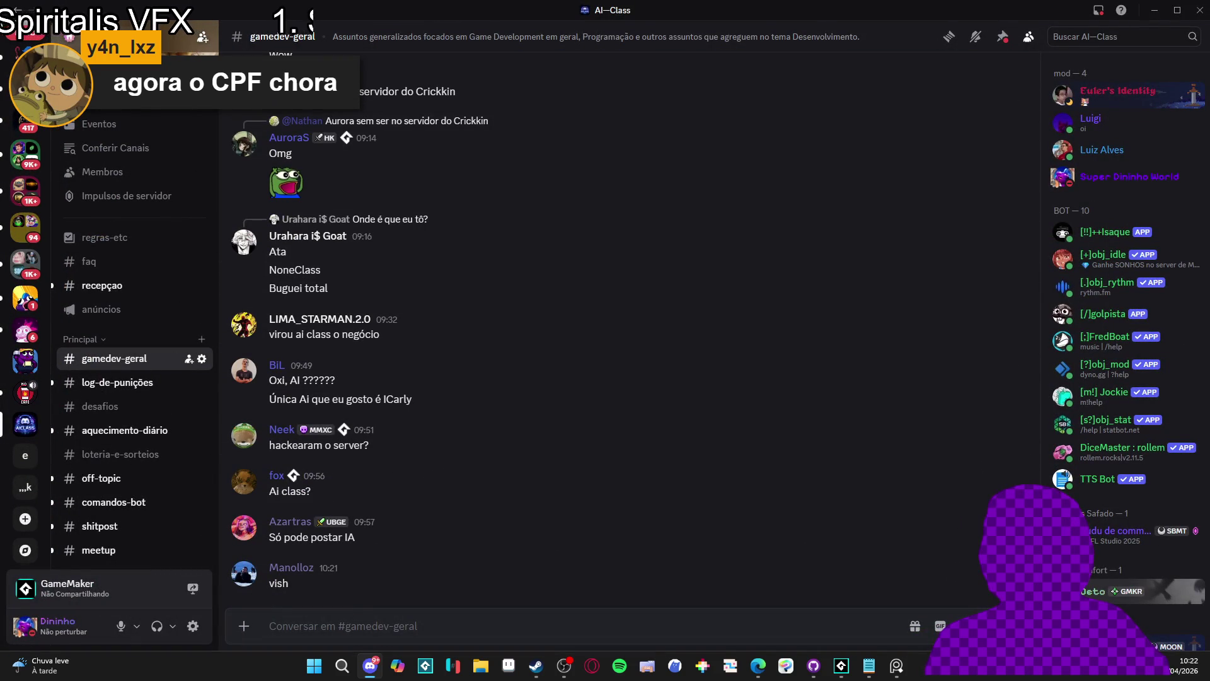
Browse the duvidas-1, duvidas-2, duvidas-3 and bate-papo-jam Discord channels
scroll(143, 324, "down", 10)
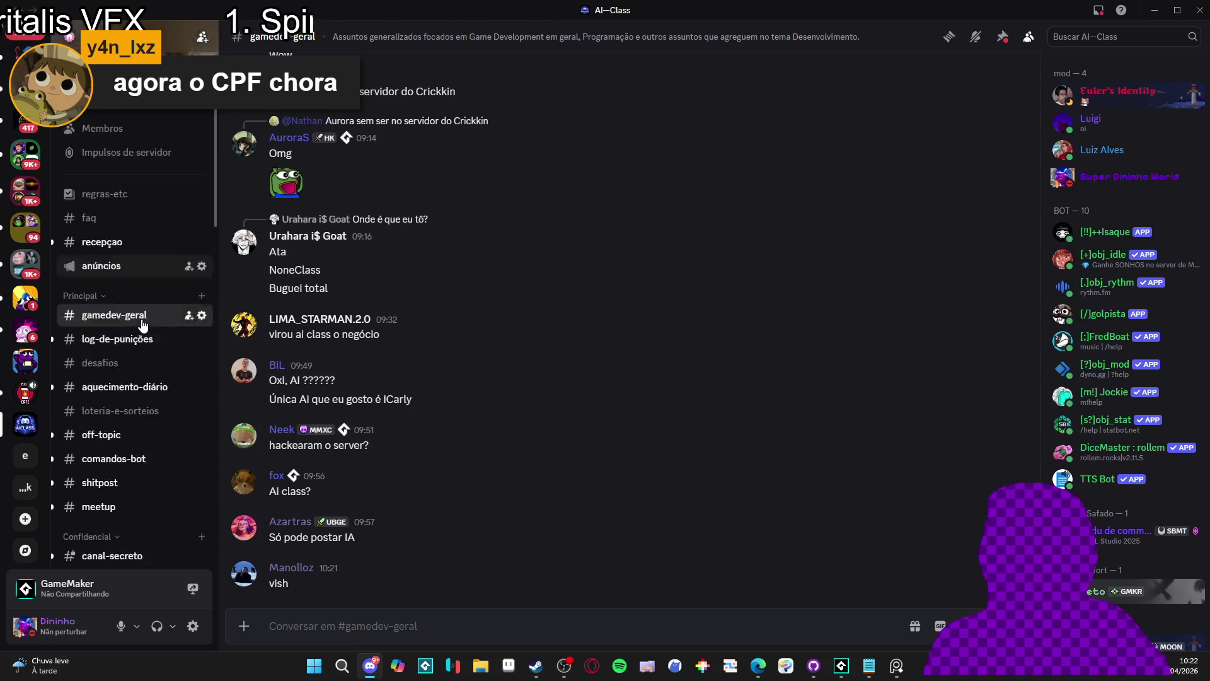
scroll(143, 325, "up", 6)
scroll(144, 325, "down", 4)
left_click(144, 333)
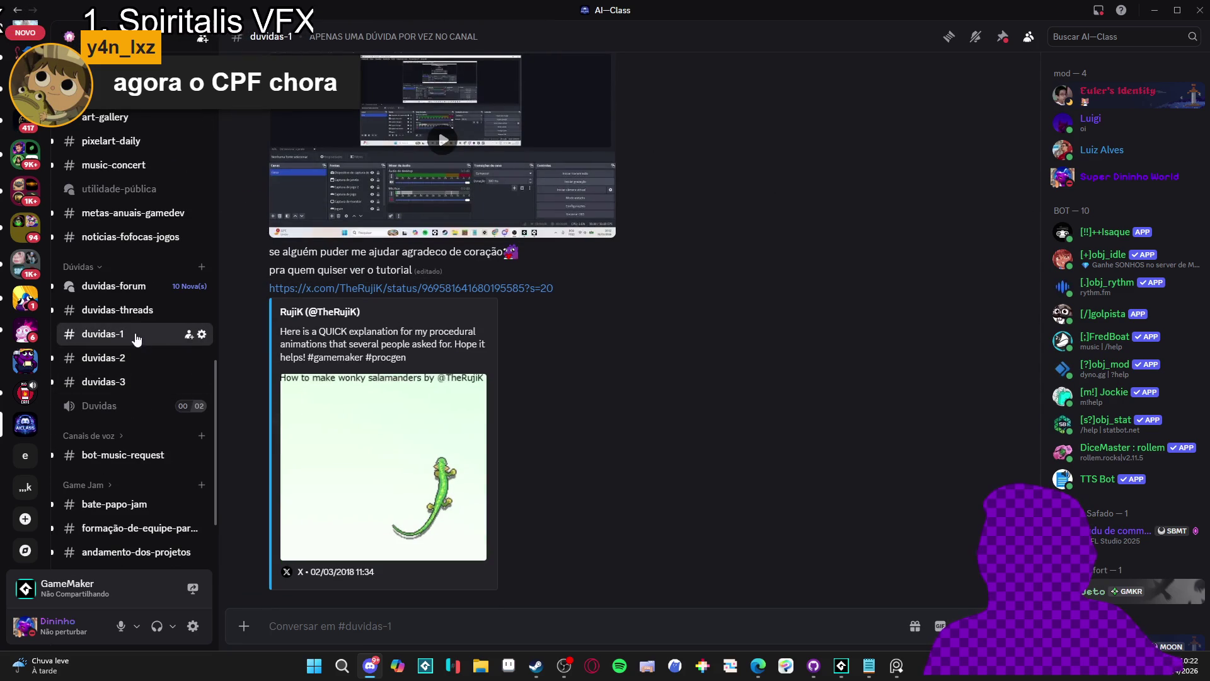
left_click(122, 364)
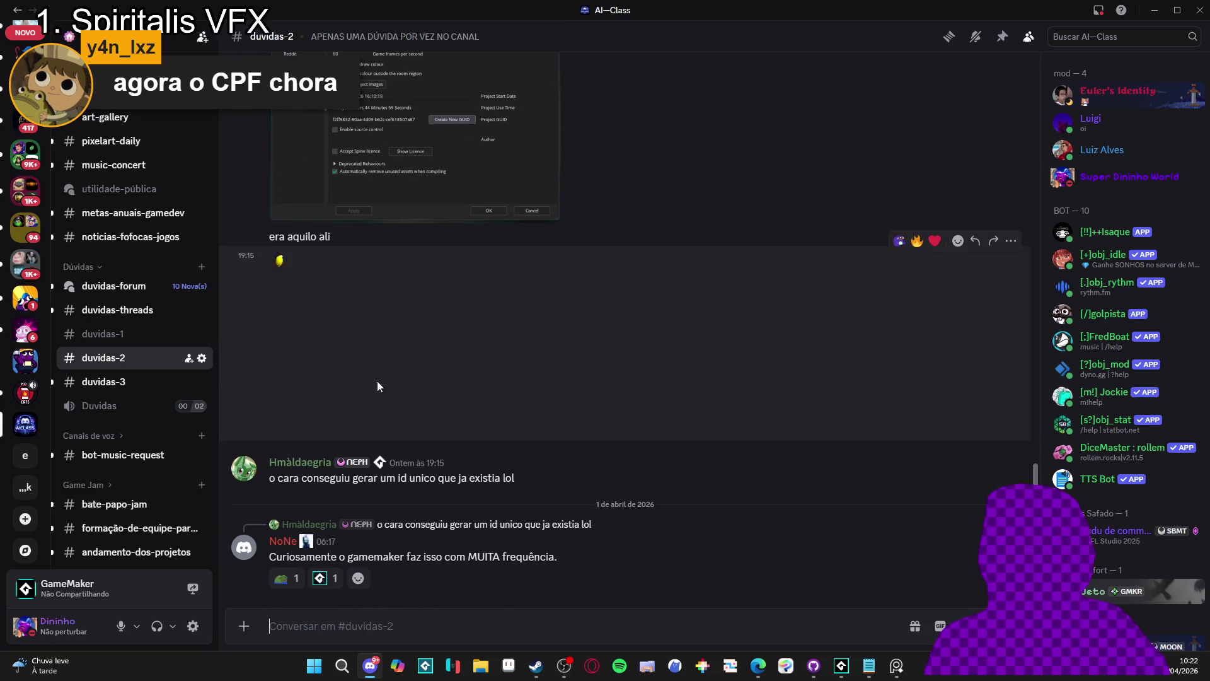
left_click(159, 385)
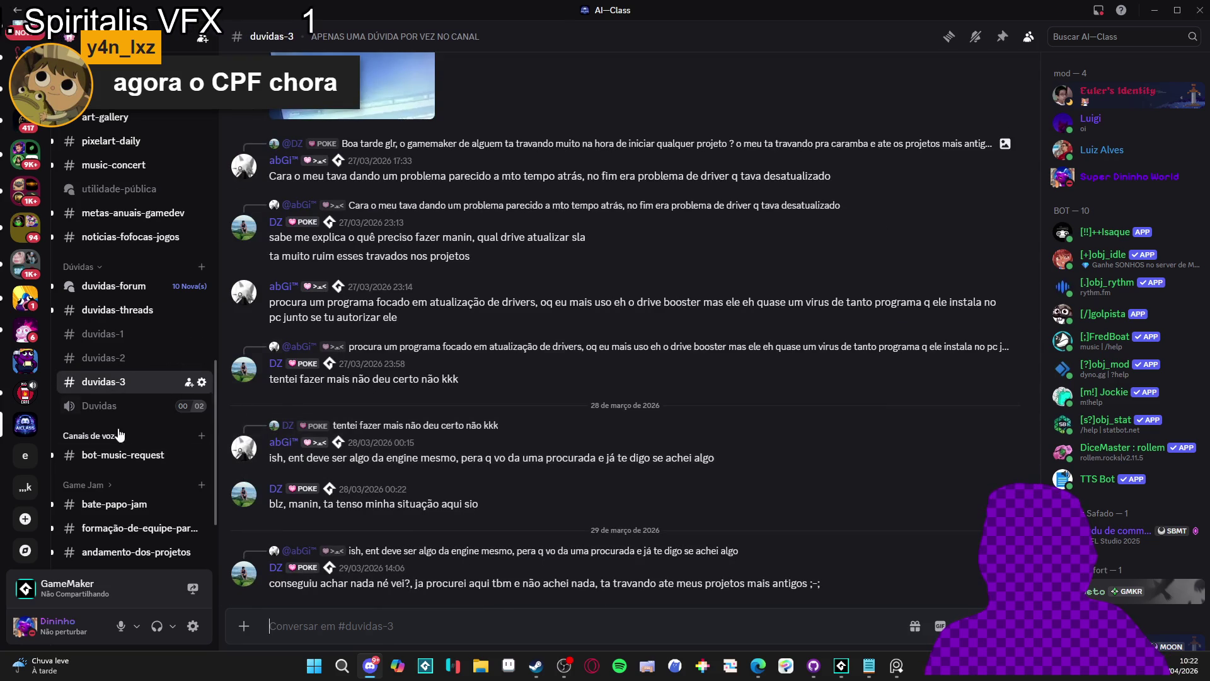
scroll(75, 434, "down", 2)
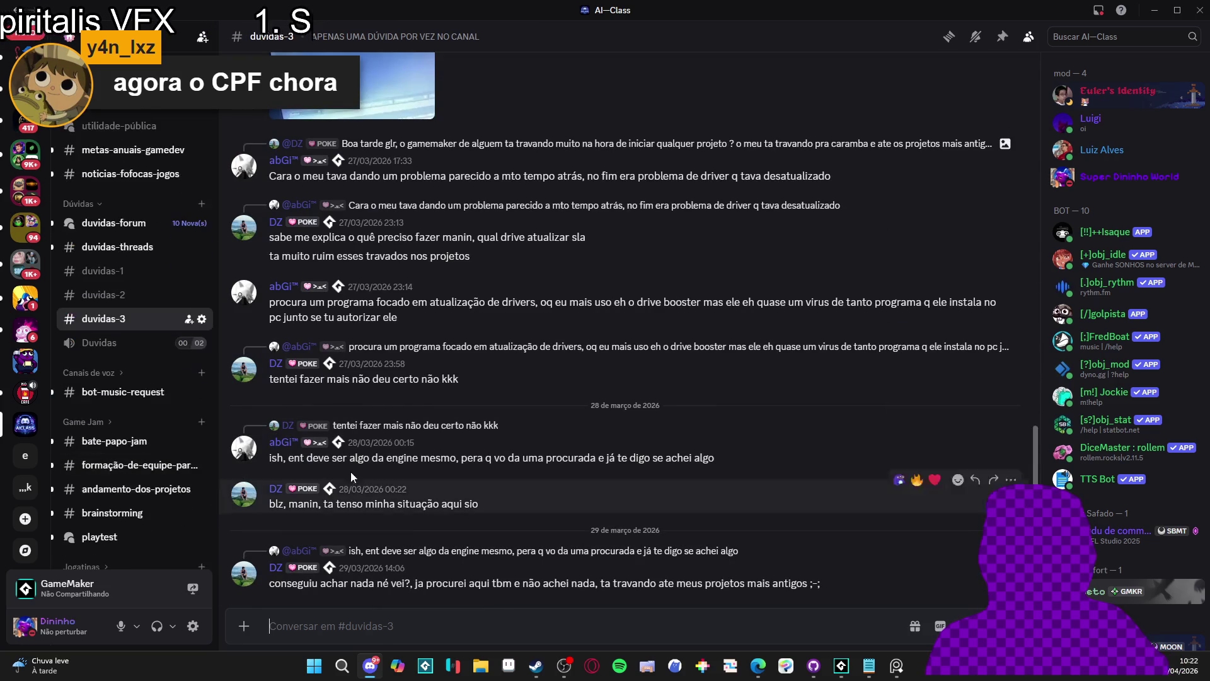
left_click(104, 441)
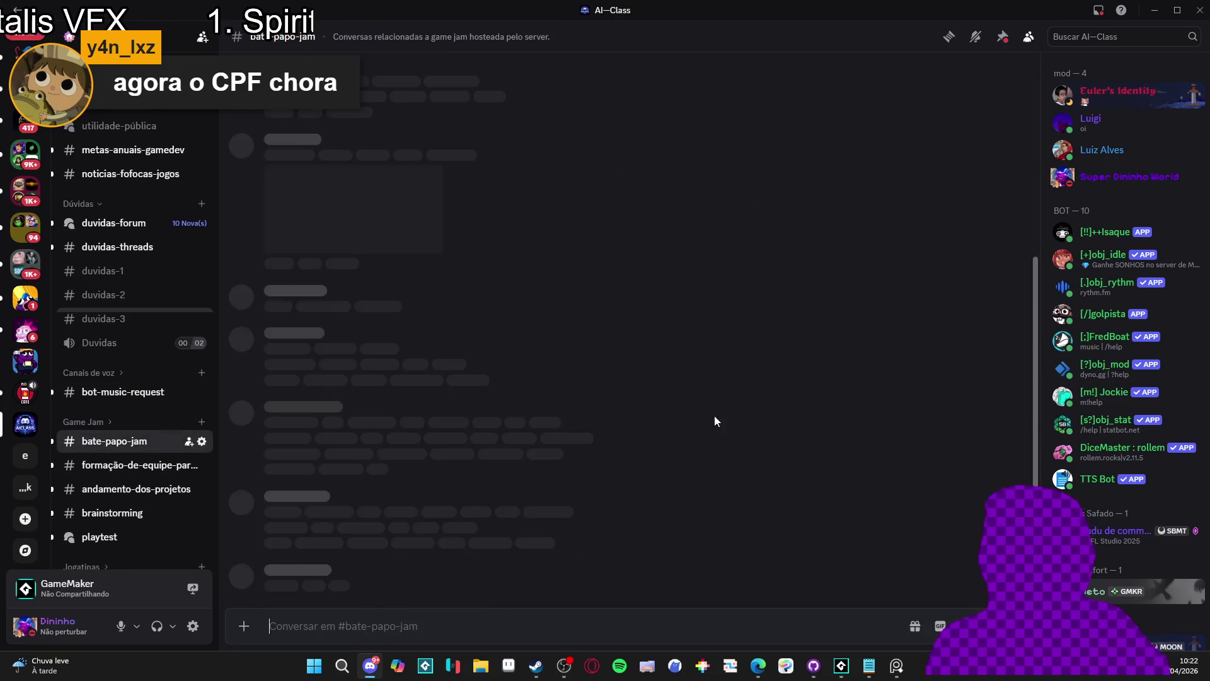
scroll(741, 461, "up", 10)
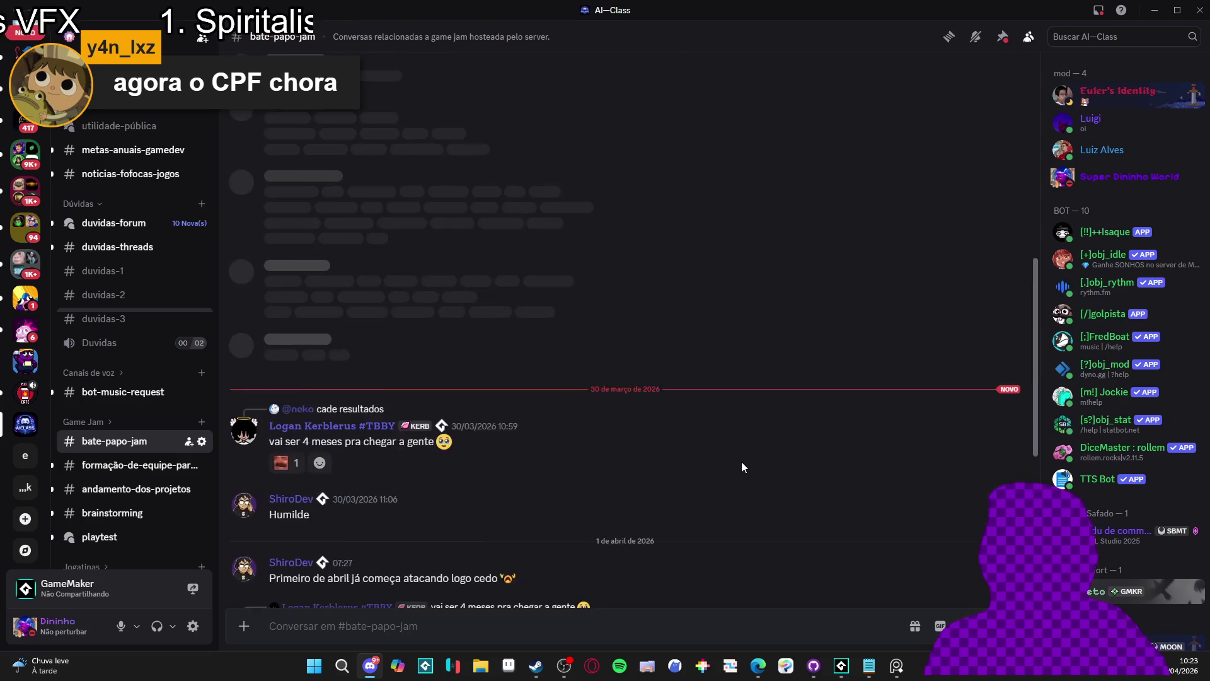
scroll(731, 470, "up", 15)
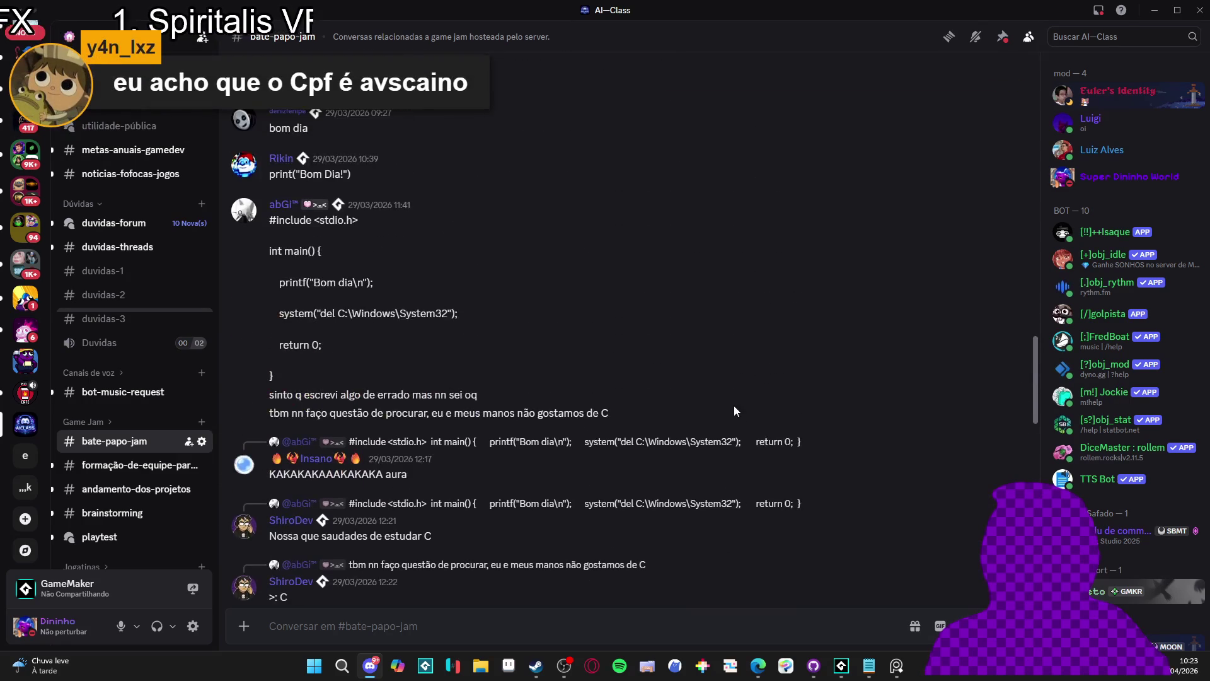
scroll(715, 364, "down", 15)
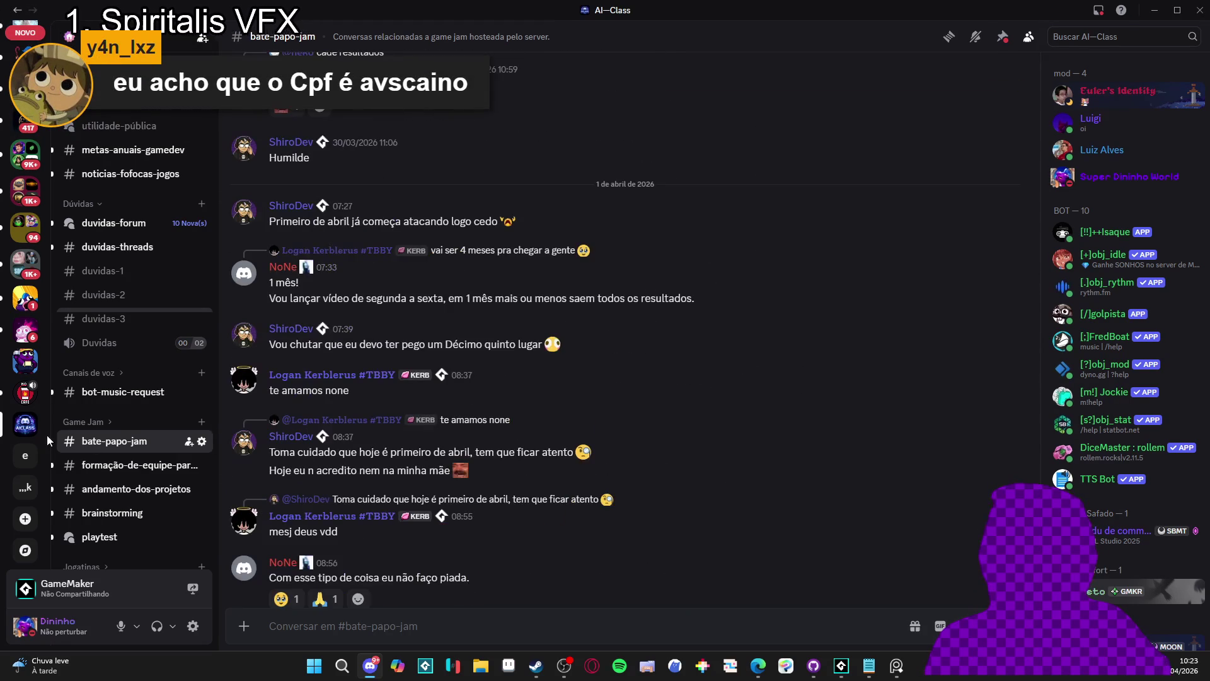
scroll(130, 435, "down", 2)
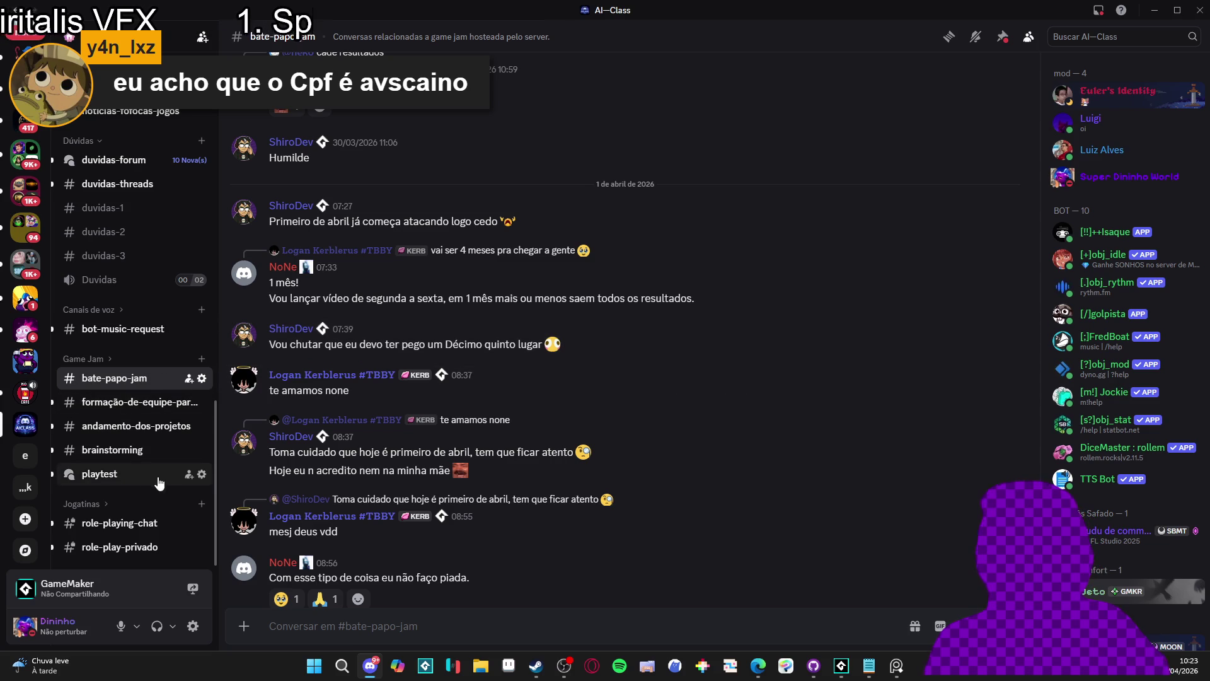
scroll(158, 425, "up", 2)
Expand Game Jam and read the NoNeJam 12 second-phase list in #jam-anúncios
left_click(129, 424)
left_click(123, 441)
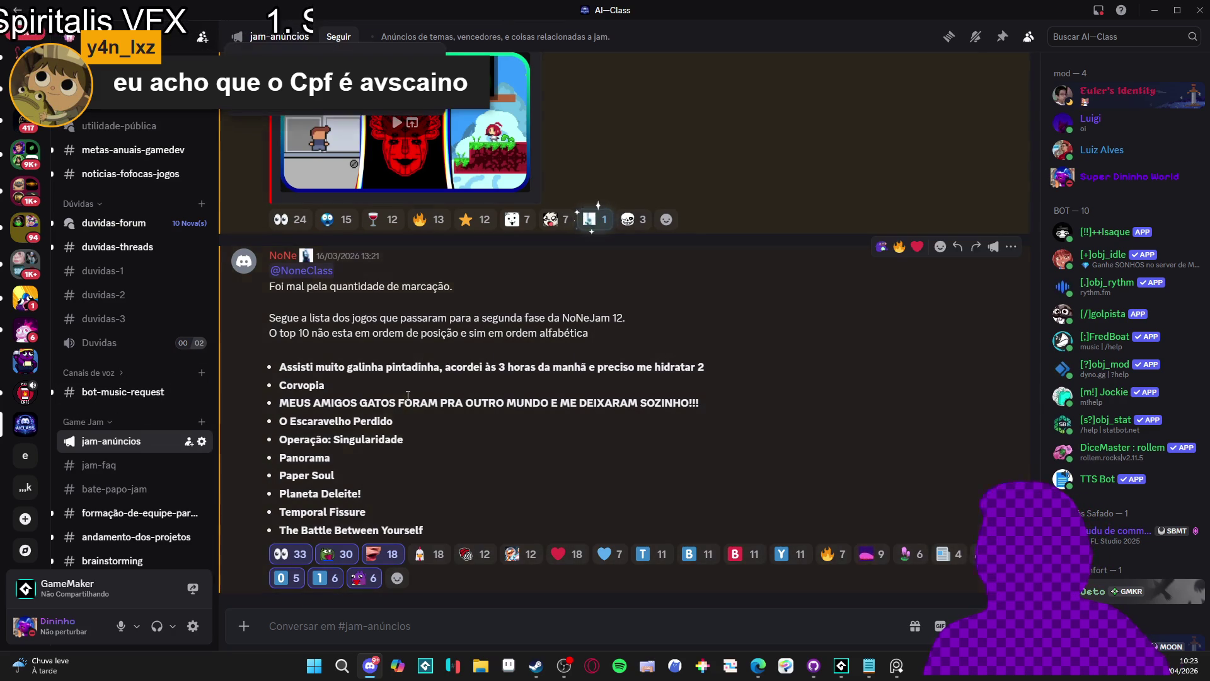
scroll(113, 446, "down", 3)
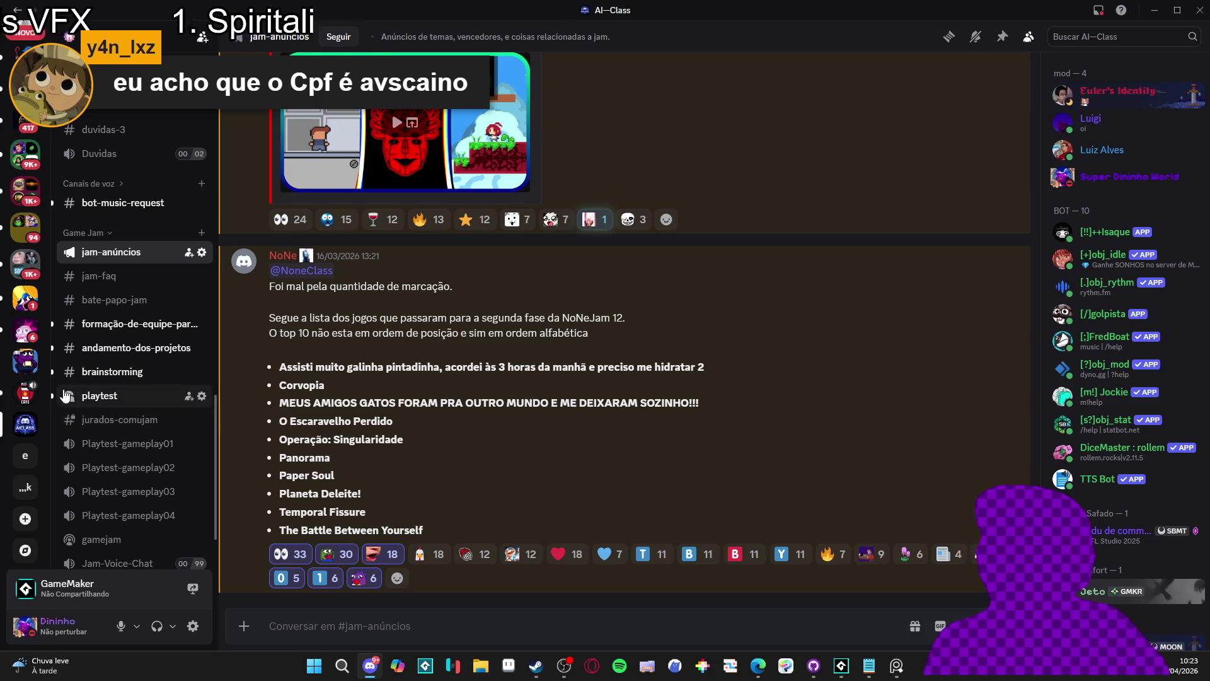
scroll(75, 419, "up", 5)
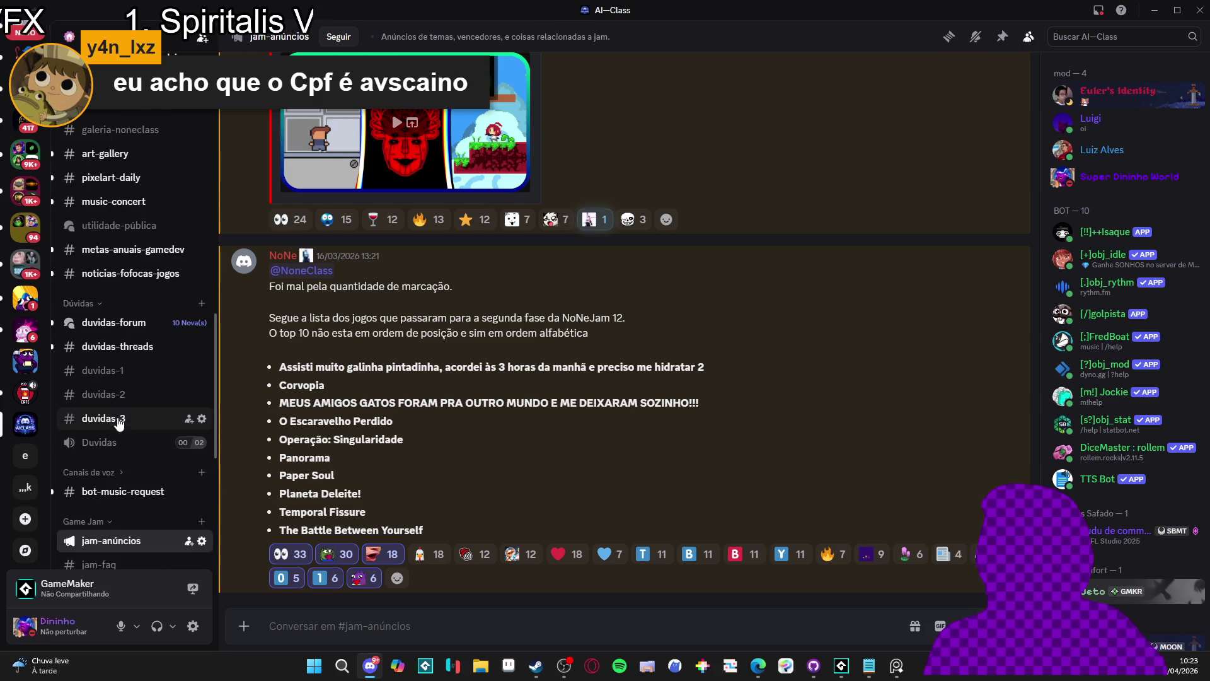
scroll(127, 391, "up", 2)
scroll(139, 334, "down", 1)
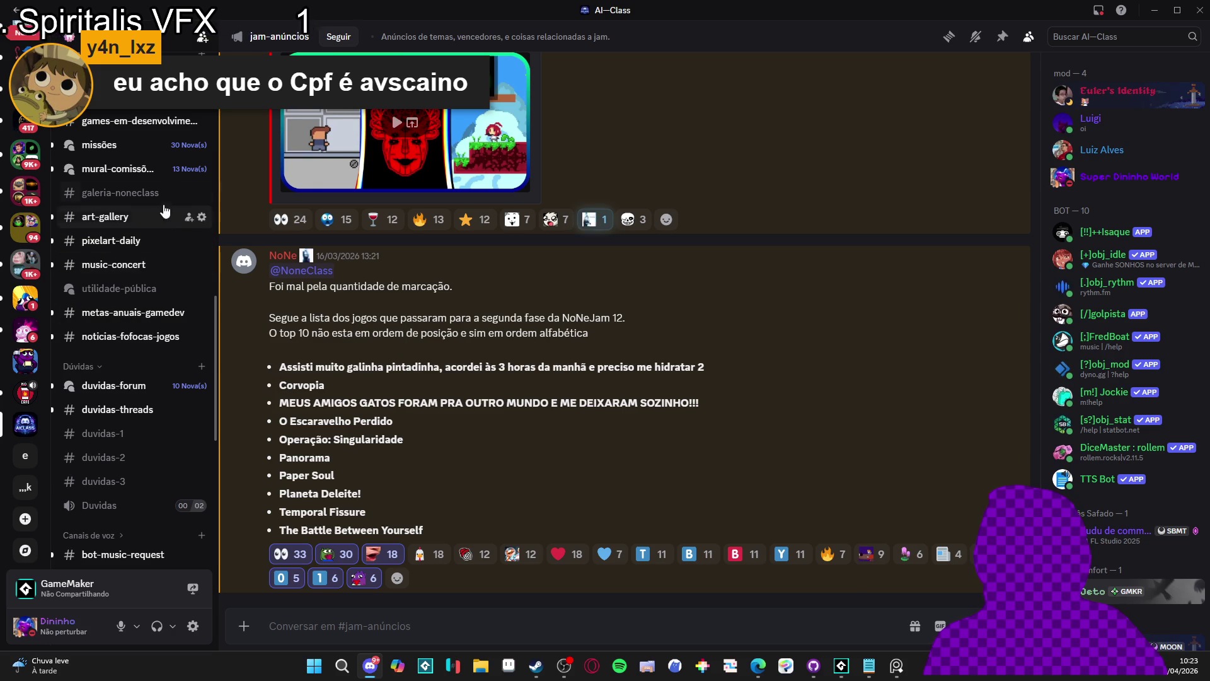
Follow the Ghetto Zombies Steam store link posted in galeria-noneclass
left_click(145, 198)
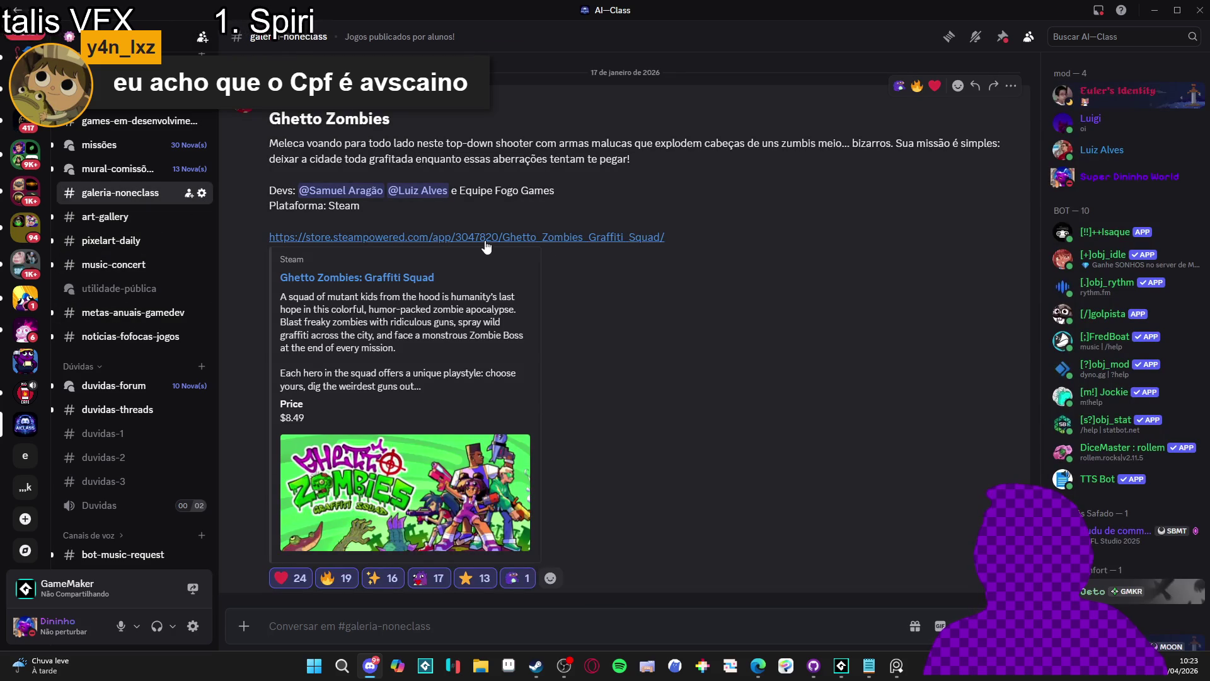
left_click(486, 242)
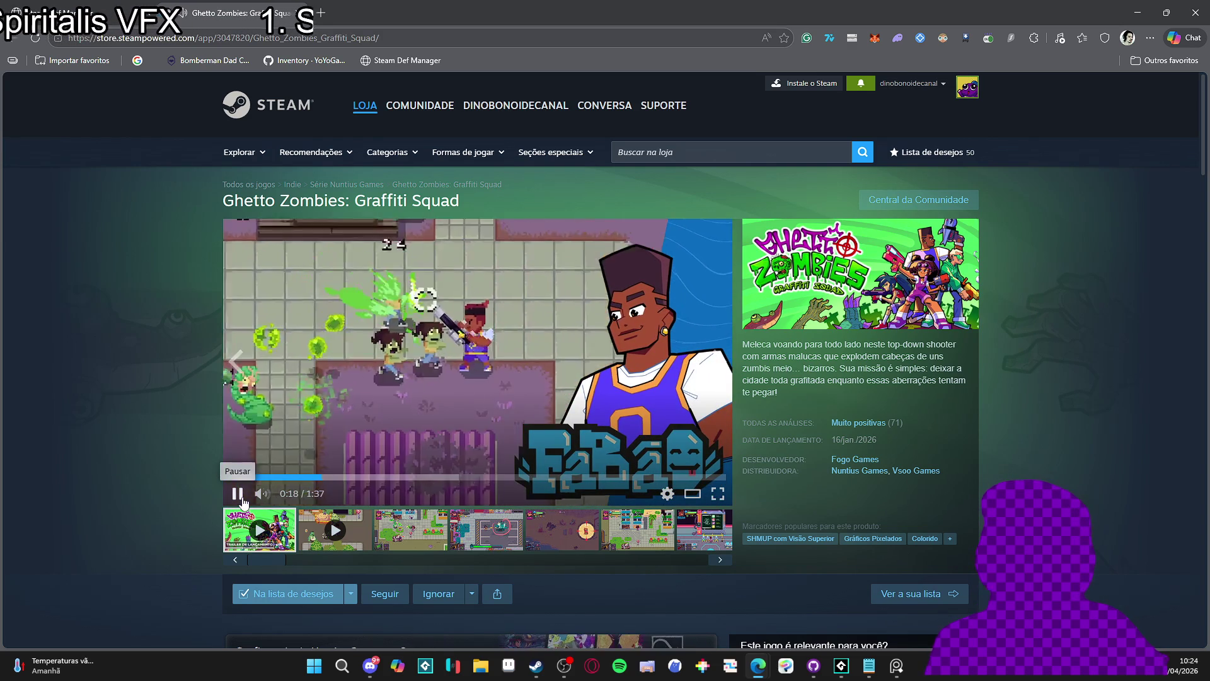
Pause the Ghetto Zombies trailer, then open Stellara Vanguard's store page and pause and resume its trailer
left_click(242, 498)
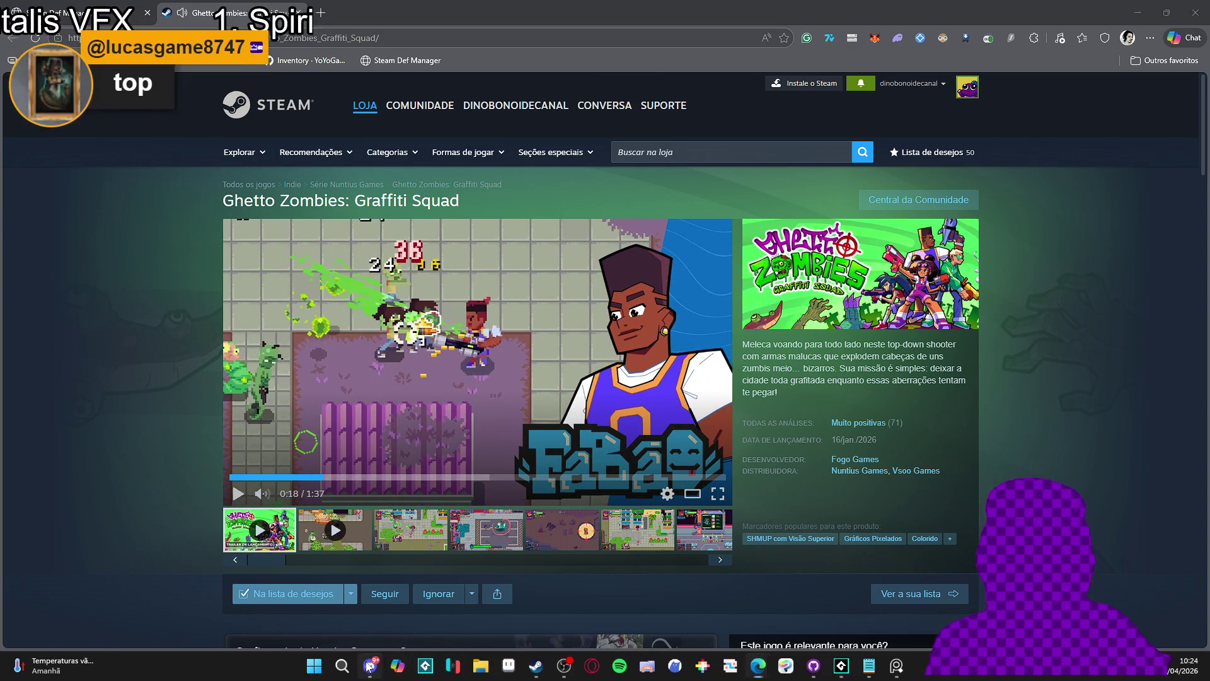
left_click(370, 666)
scroll(458, 424, "up", 8)
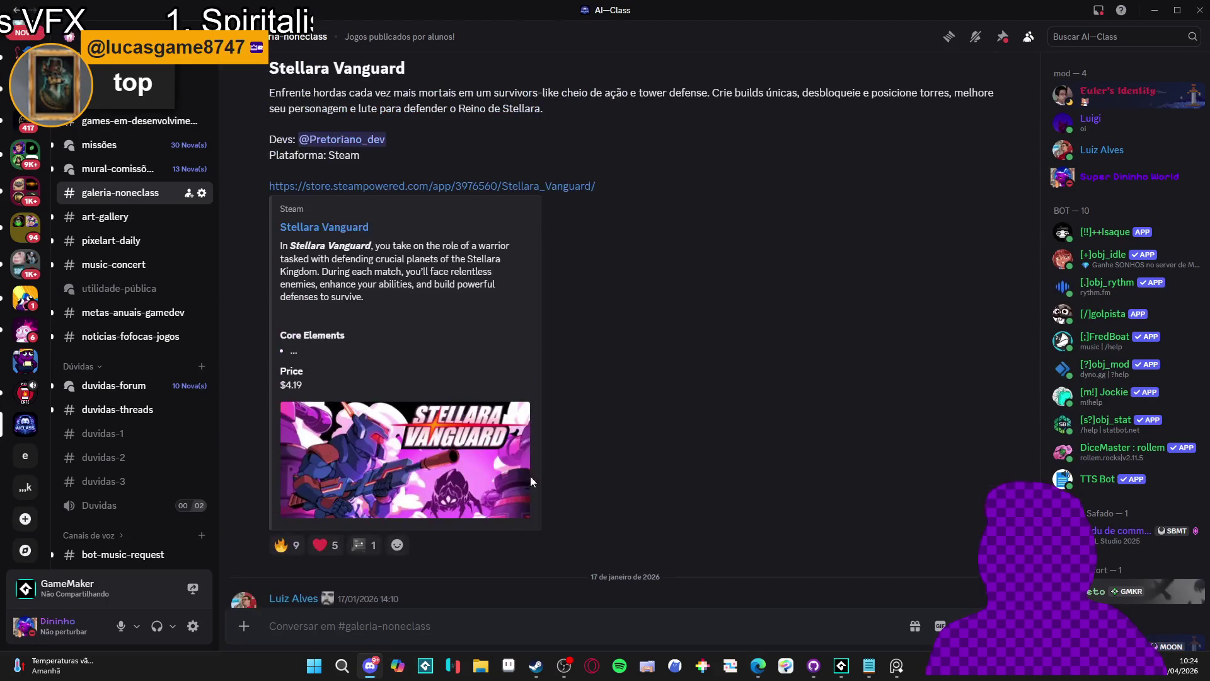
scroll(529, 471, "up", 2)
scroll(573, 475, "up", 3)
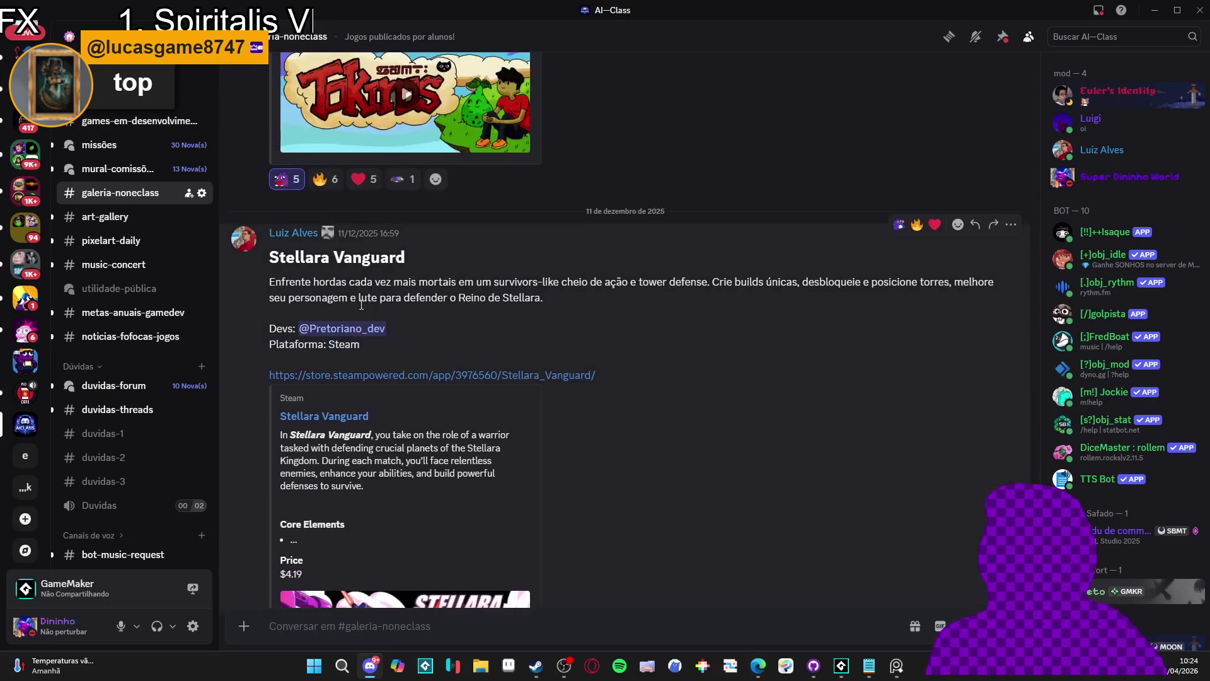
left_click(426, 376)
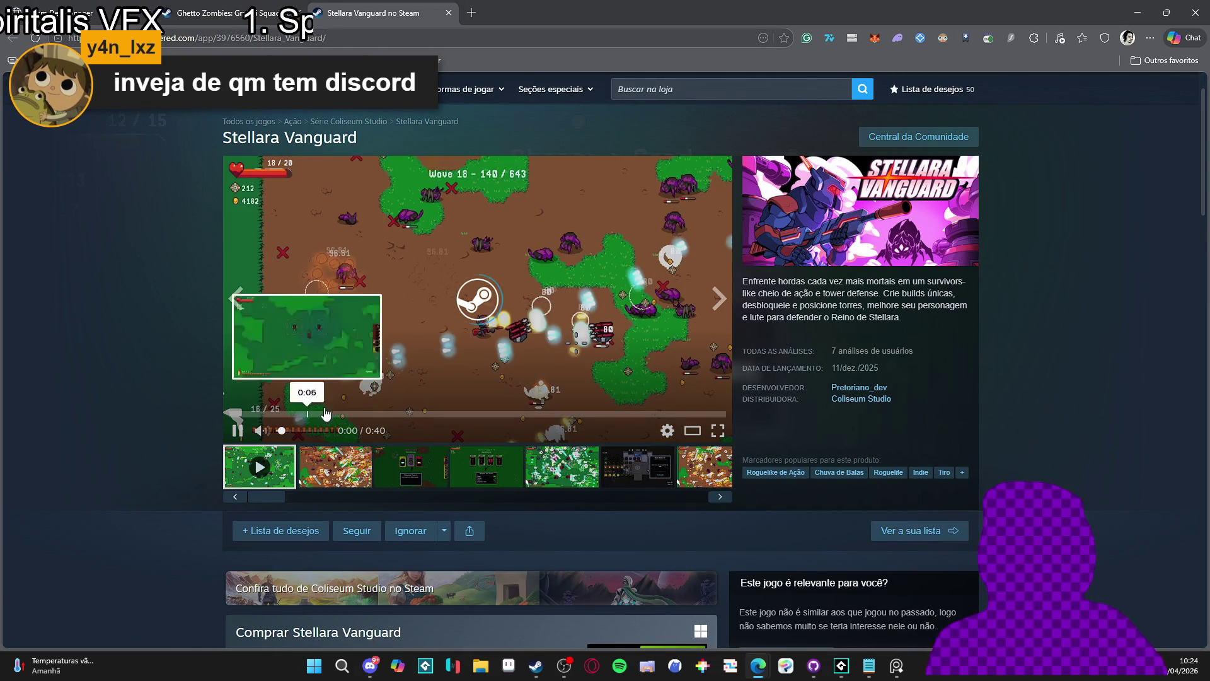
left_click(434, 332)
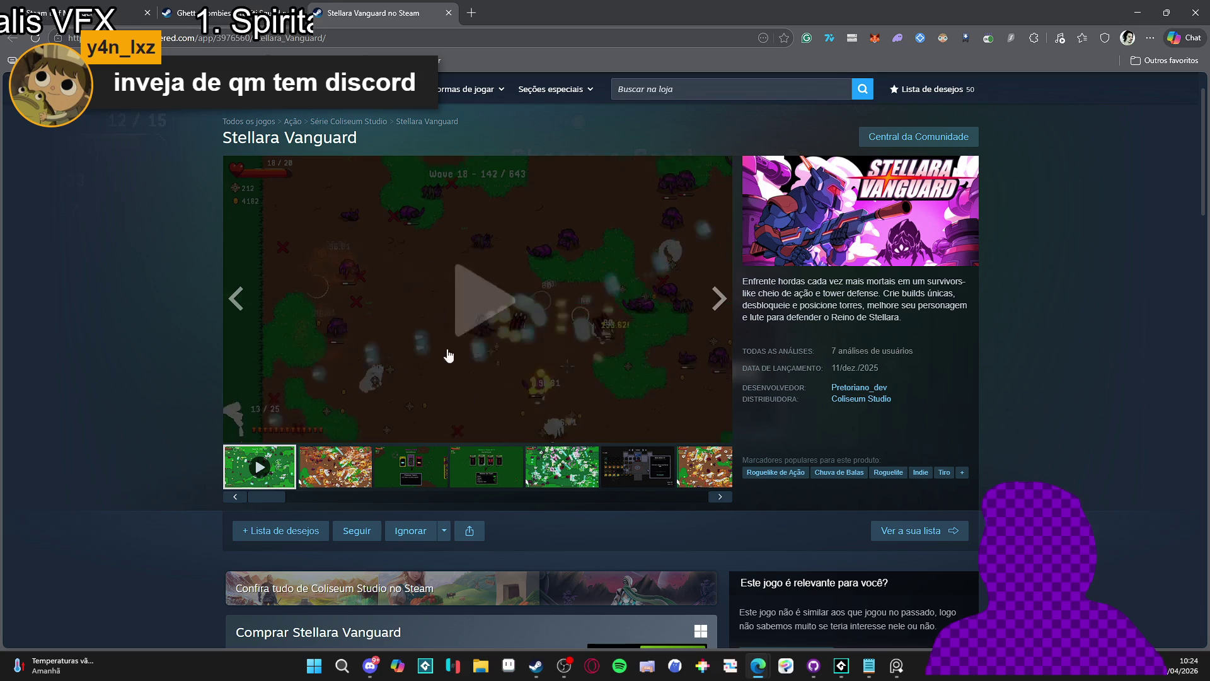
left_click(435, 332)
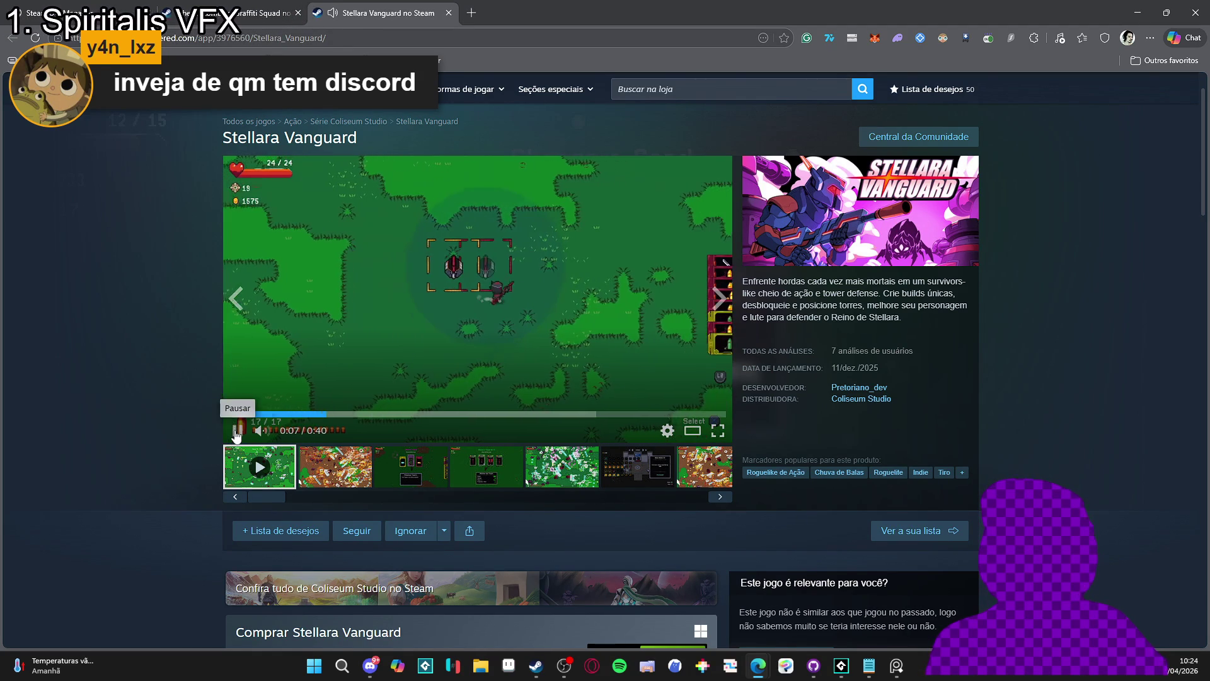
Back in the Discord gallery, open the Tokiros store page
key("alt+Tab")
scroll(502, 507, "up", 5)
scroll(530, 494, "up", 2)
scroll(415, 561, "up", 2)
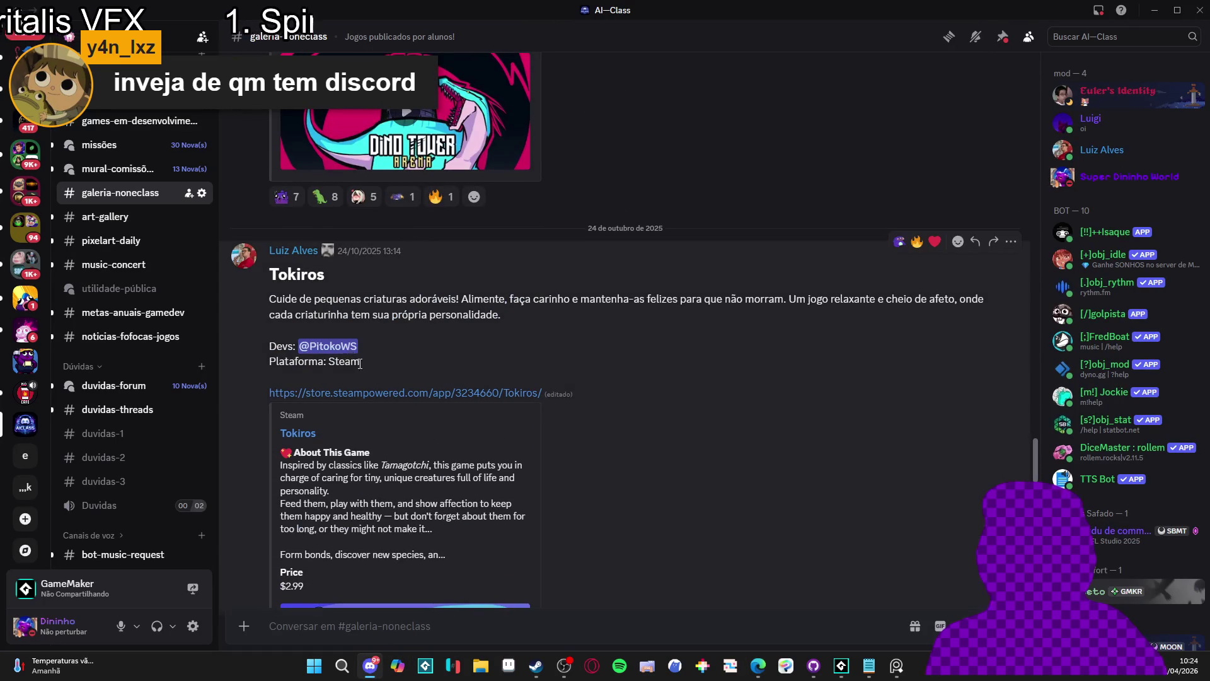
left_click(359, 393)
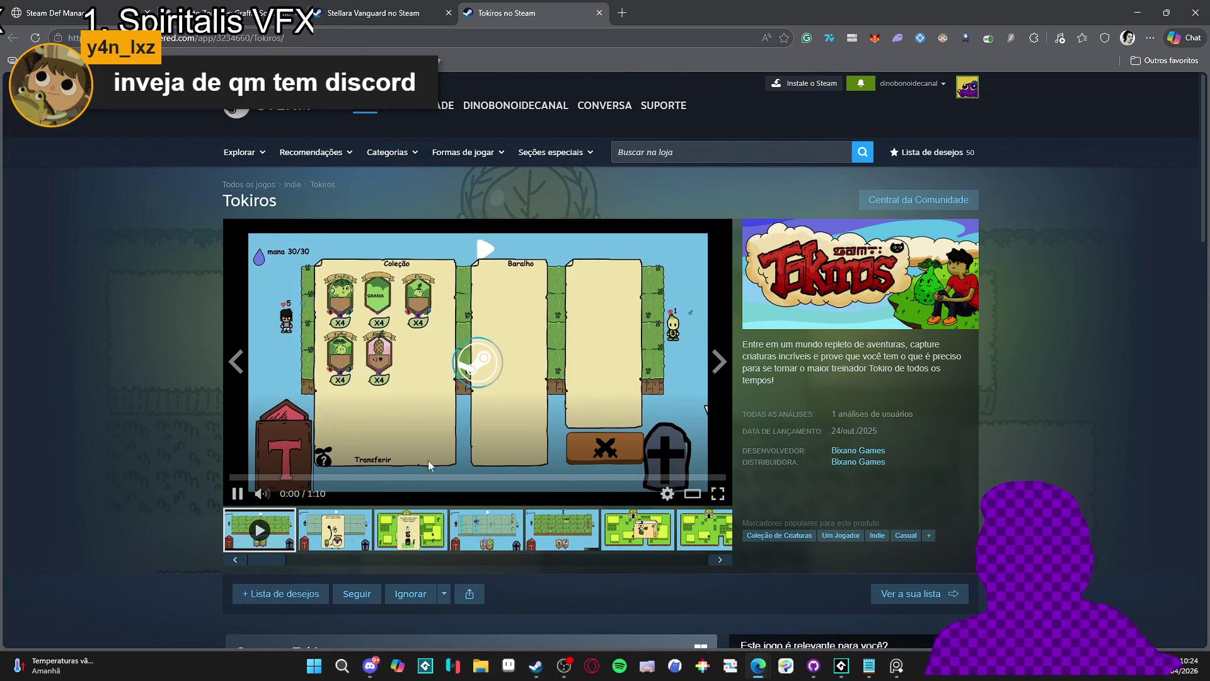
Watch the Tokiros trailer from 0:19, then open Dino Tower Arena and pause its trailer
left_click(486, 397)
left_click(479, 394)
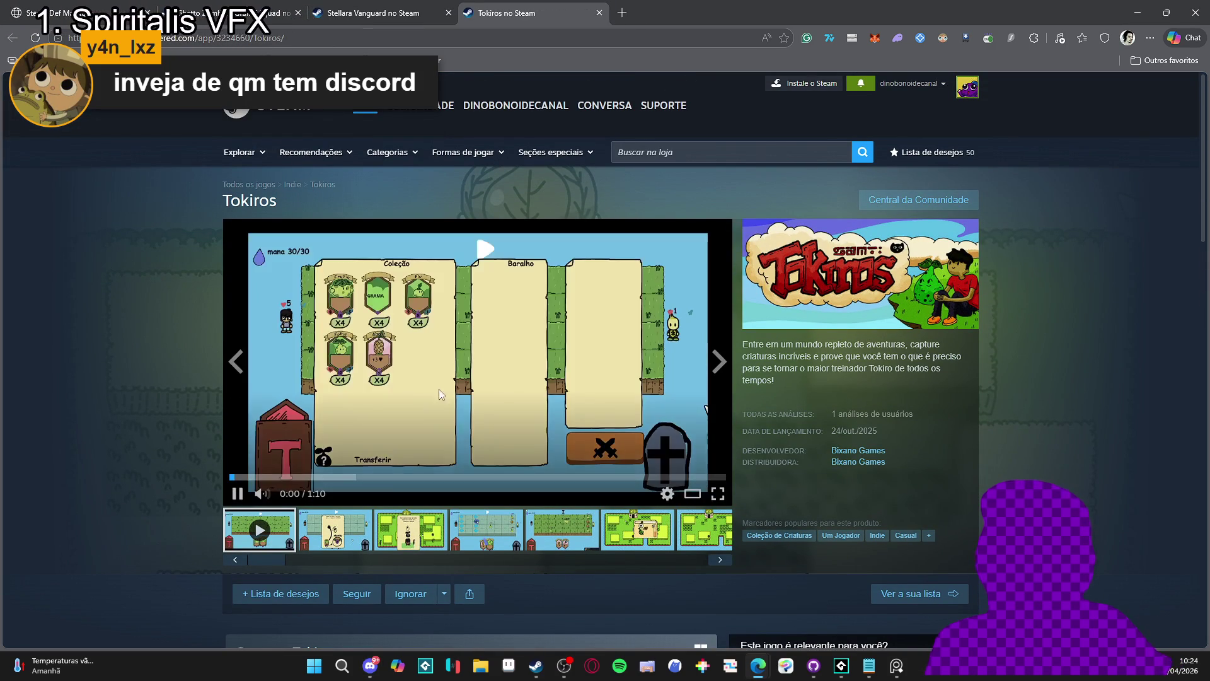
left_click(358, 476)
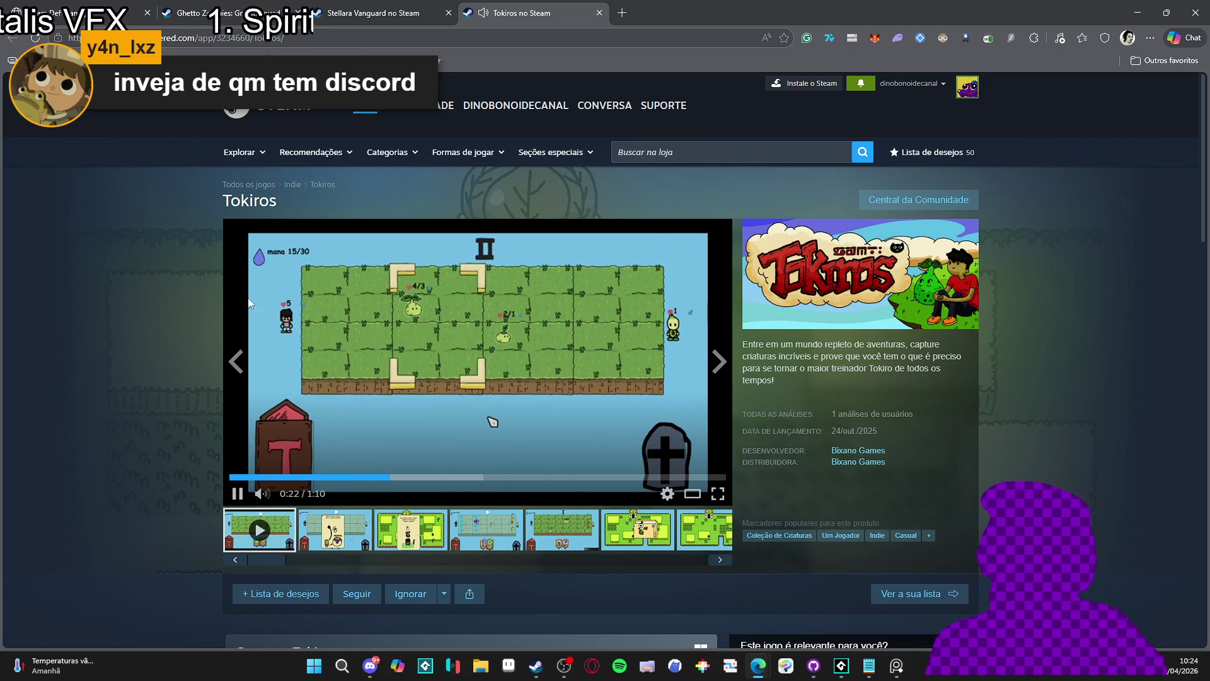
left_click(370, 665)
scroll(554, 430, "up", 10)
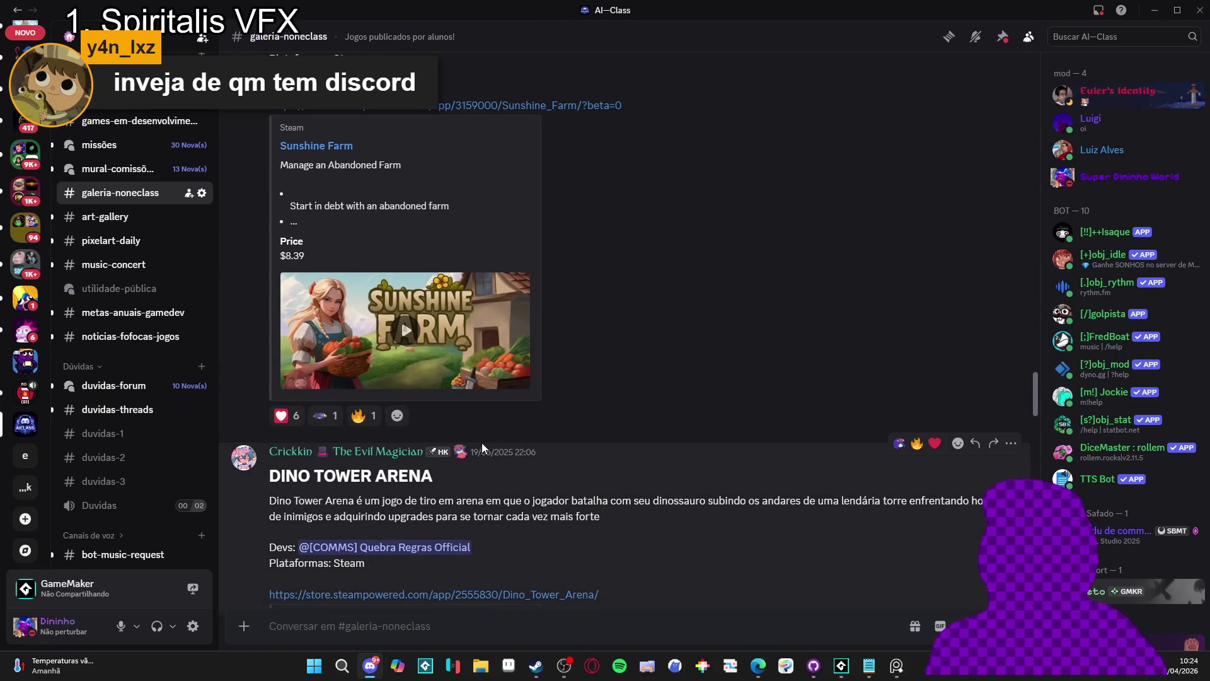
scroll(479, 442, "down", 4)
left_click(407, 344)
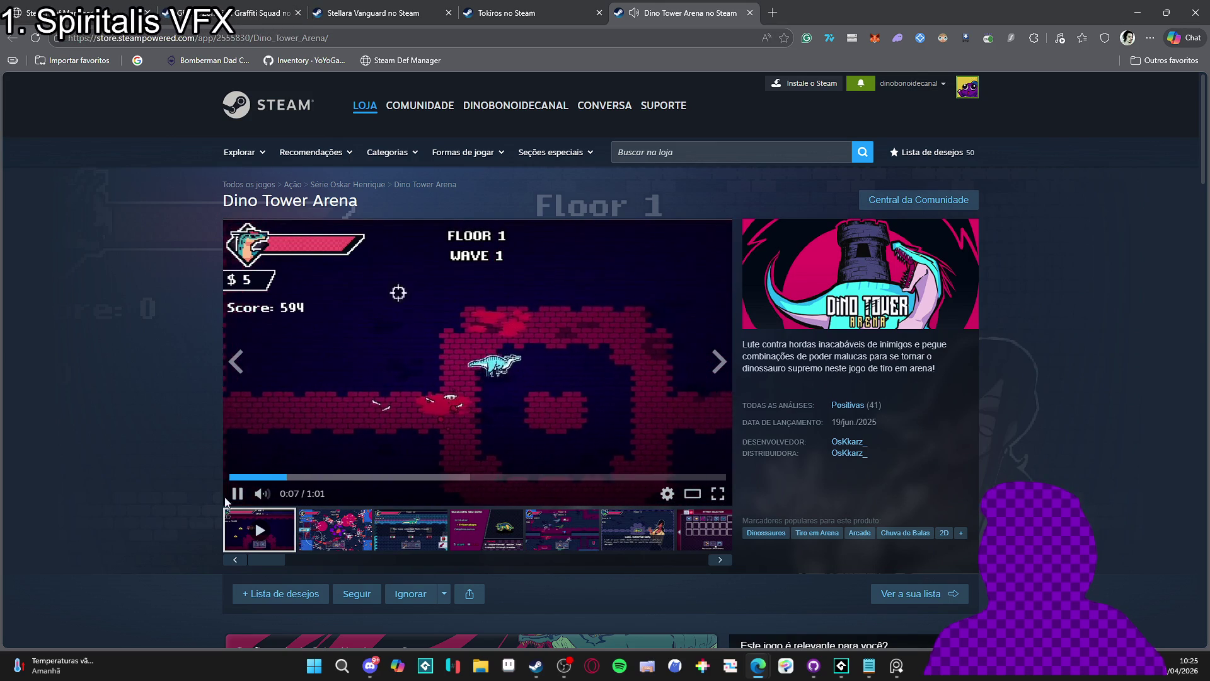
left_click(329, 540)
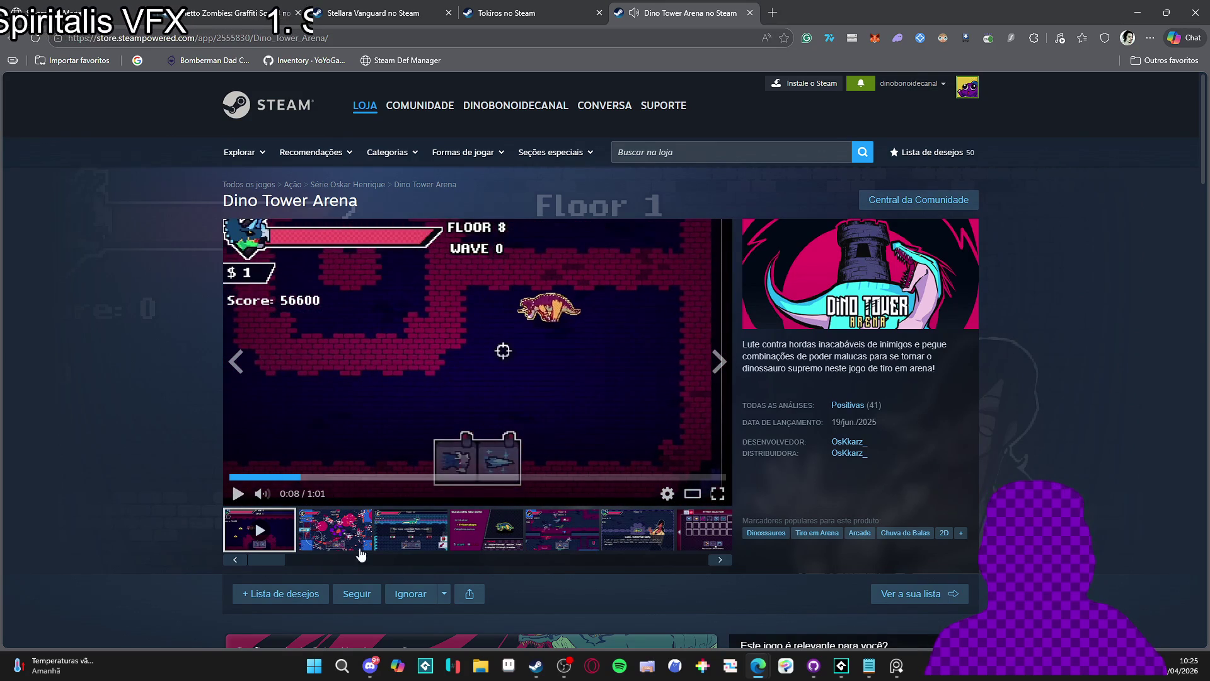
Open the Sausage Cat store page and close the Tokiros and Stellara Vanguard tabs
left_click(370, 666)
scroll(543, 433, "up", 10)
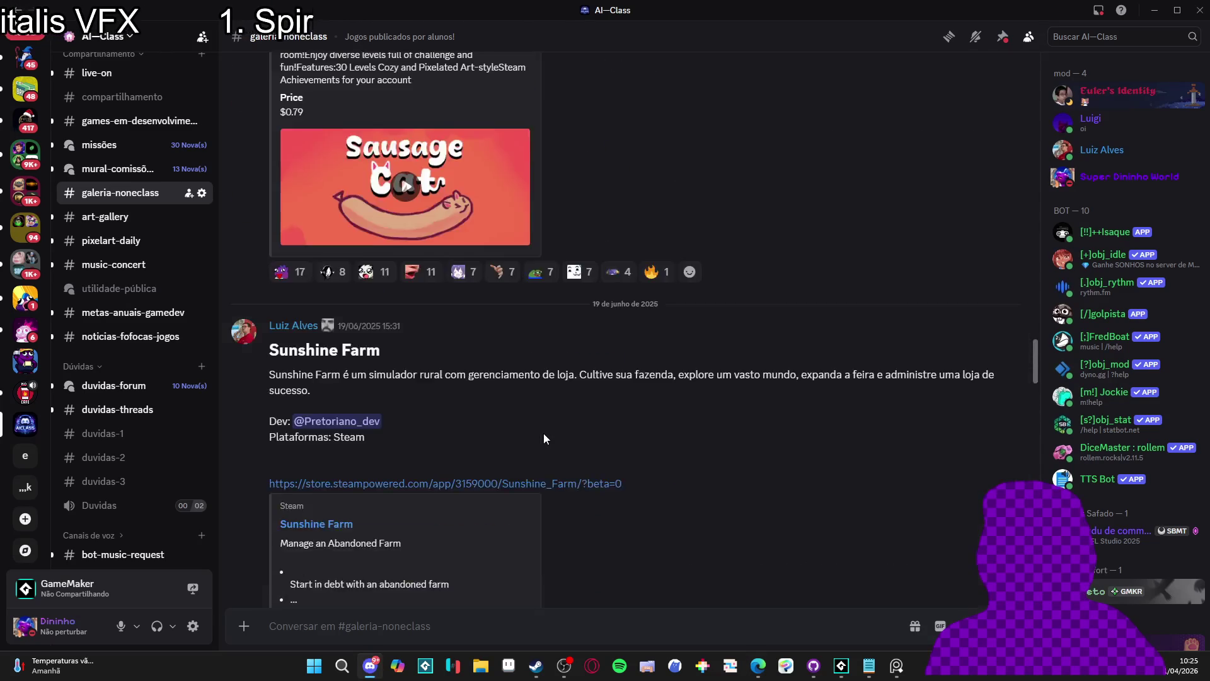
scroll(543, 433, "up", 5)
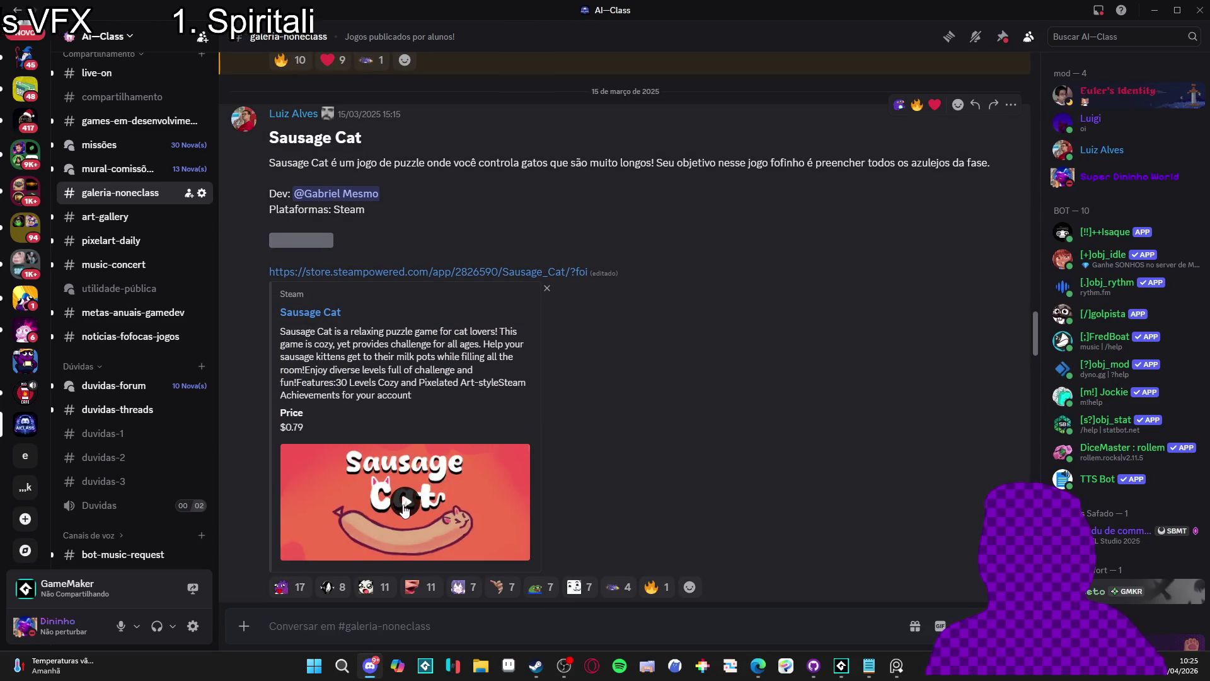
left_click(347, 273)
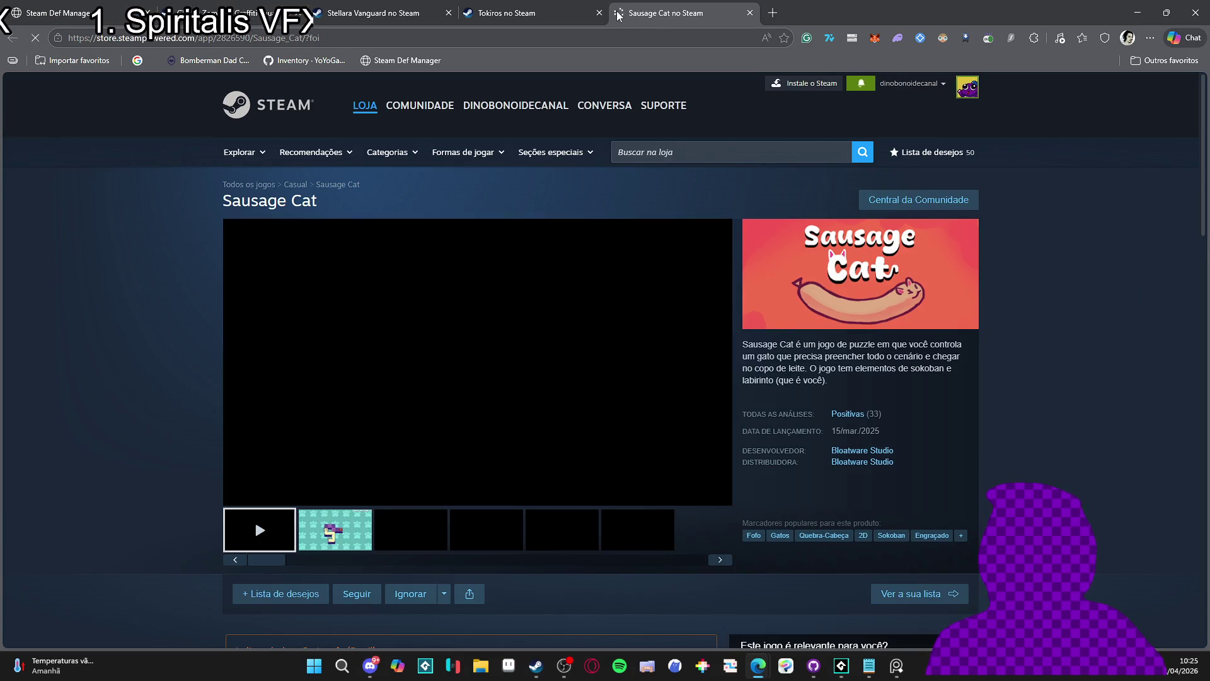
left_click(598, 13)
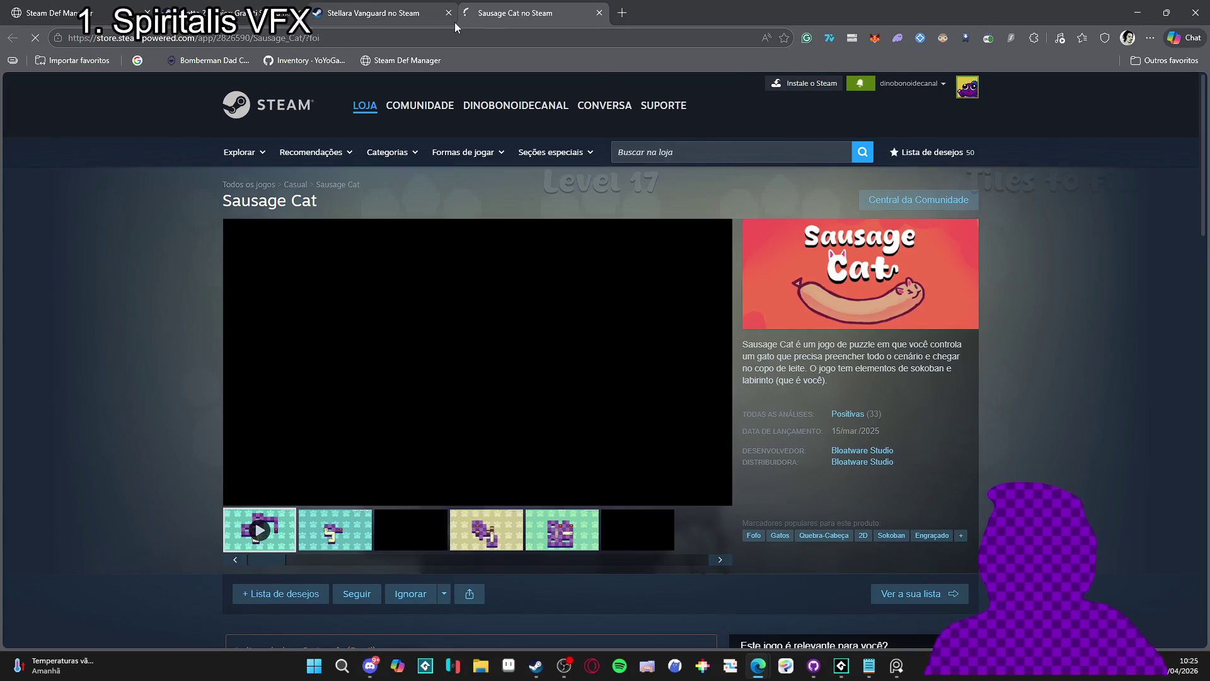
left_click(448, 14)
left_click(277, 14)
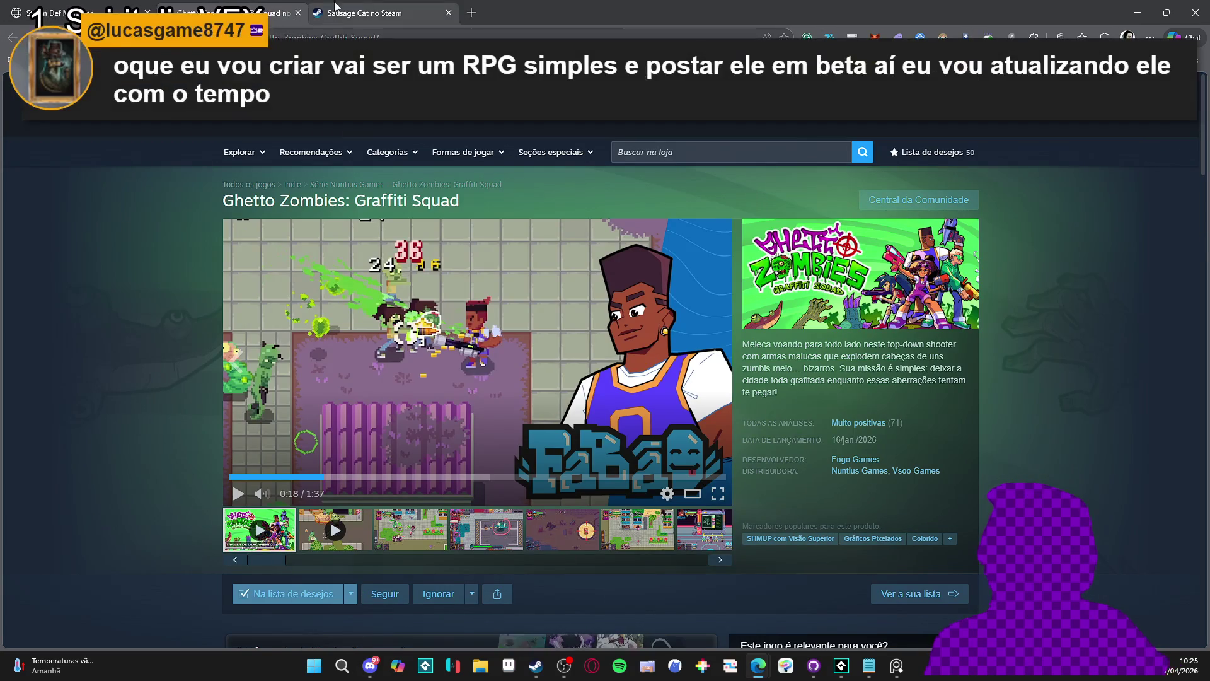
left_click(366, 12)
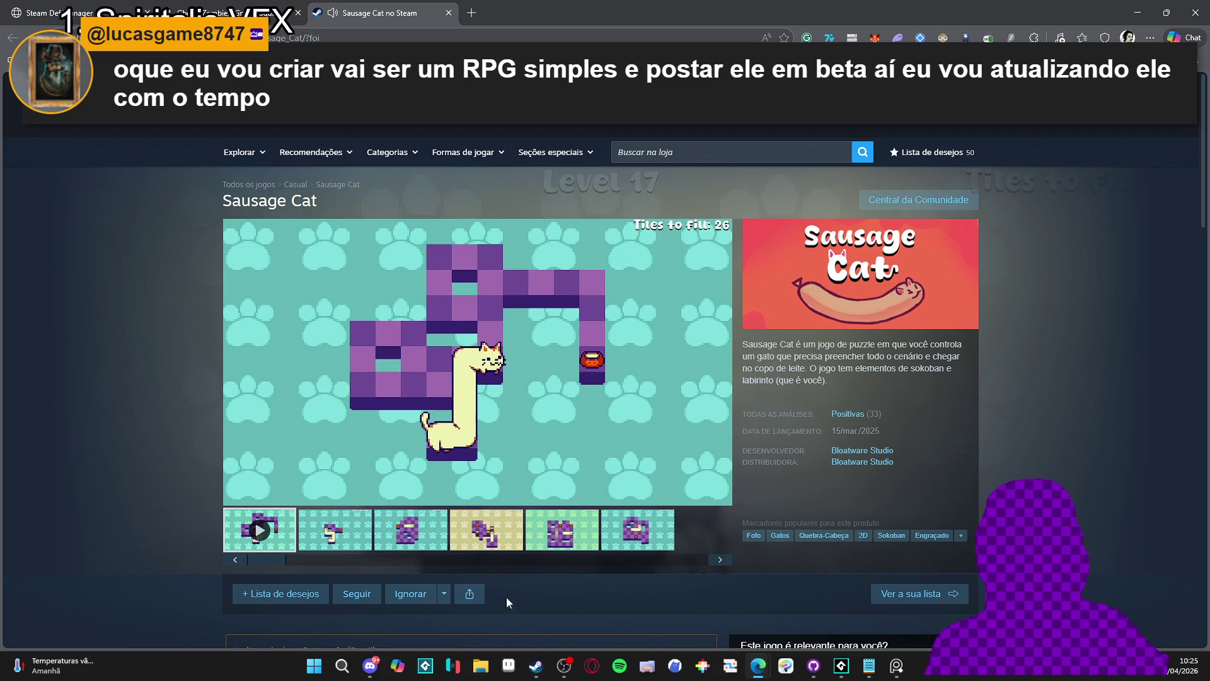
Open the Rocket Rats store page, pause its trailer, close the browser and return to GameMaker
left_click(370, 672)
scroll(493, 337, "up", 10)
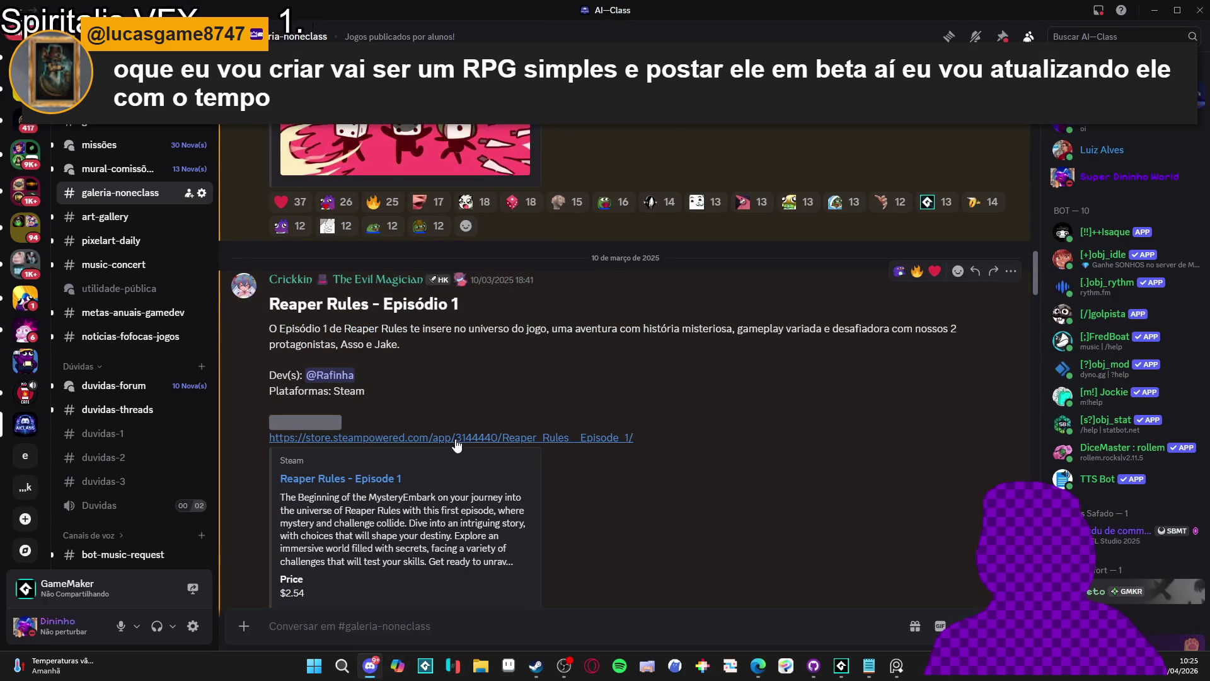
scroll(457, 447, "up", 15)
scroll(649, 464, "up", 10)
scroll(694, 465, "up", 7)
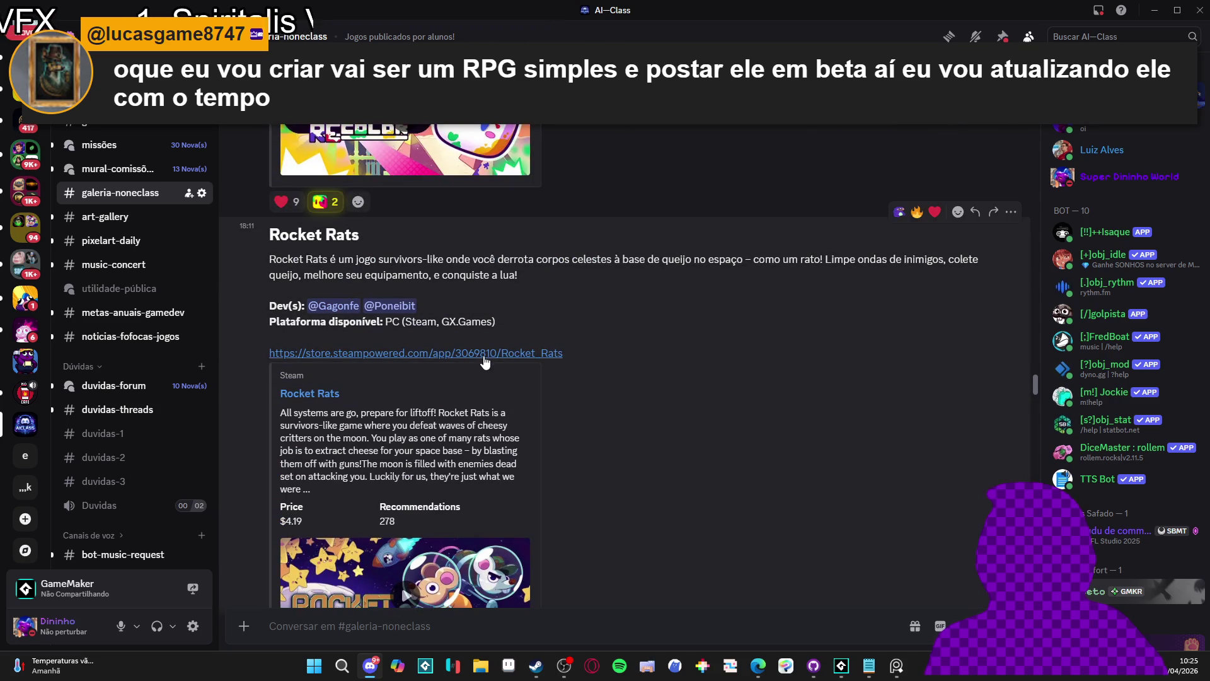
left_click(485, 354)
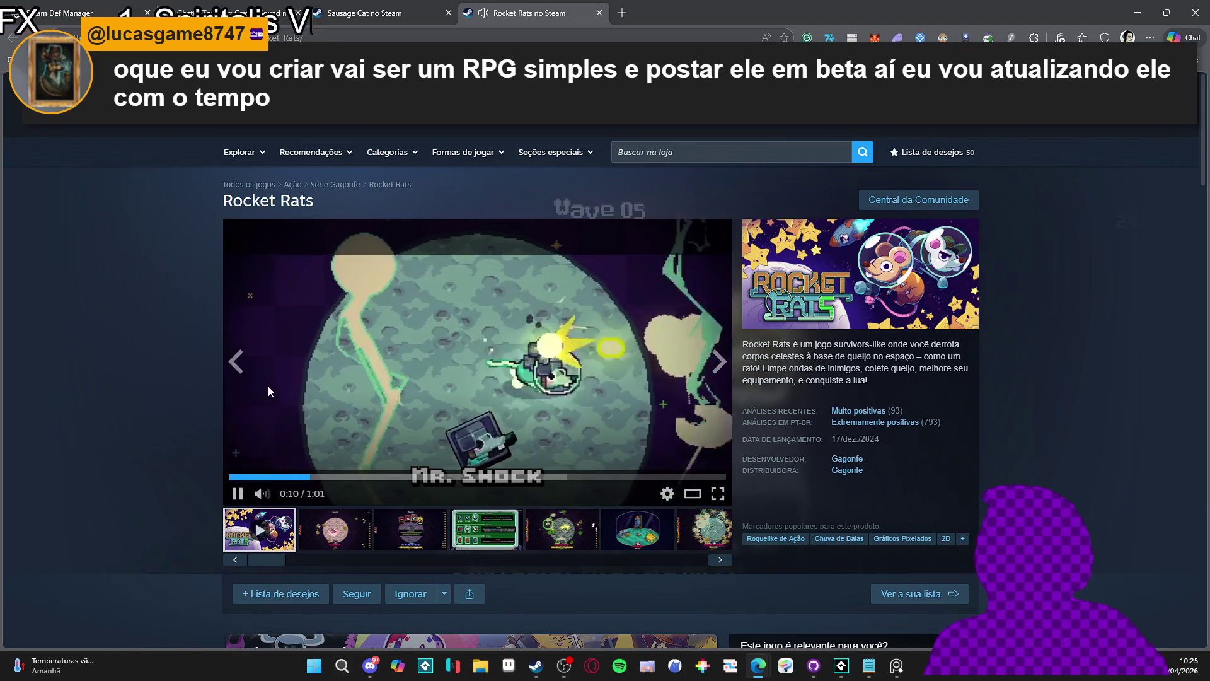
left_click(237, 493)
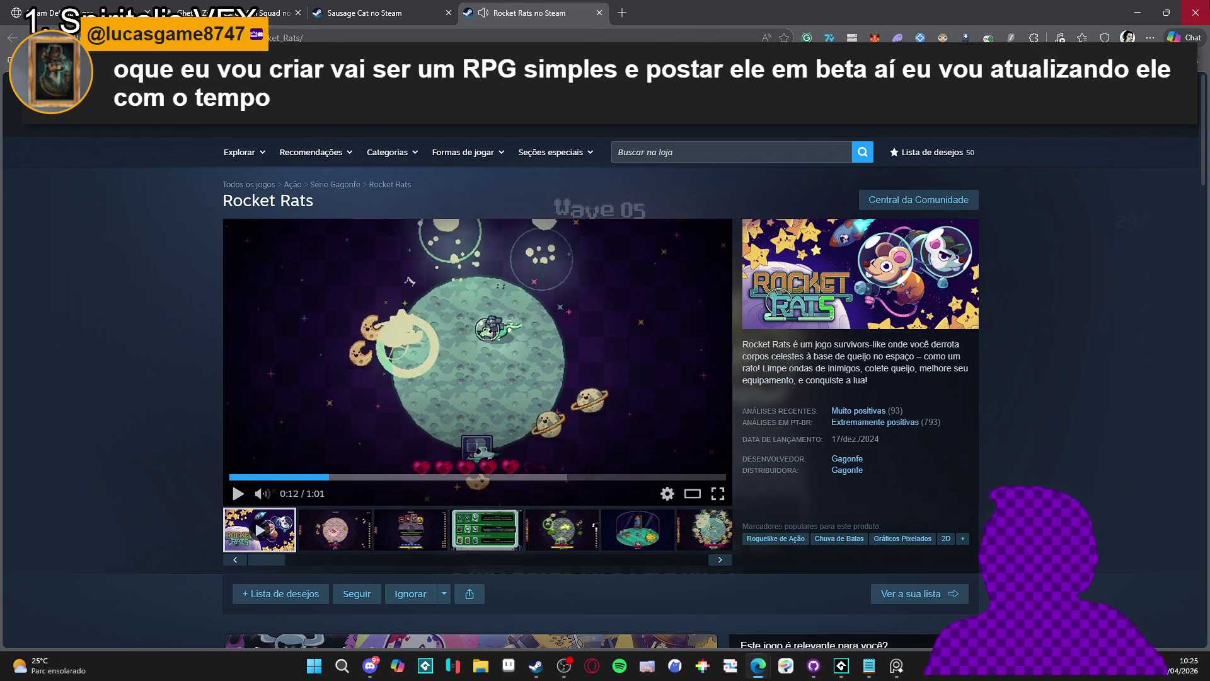
left_click(1196, 12)
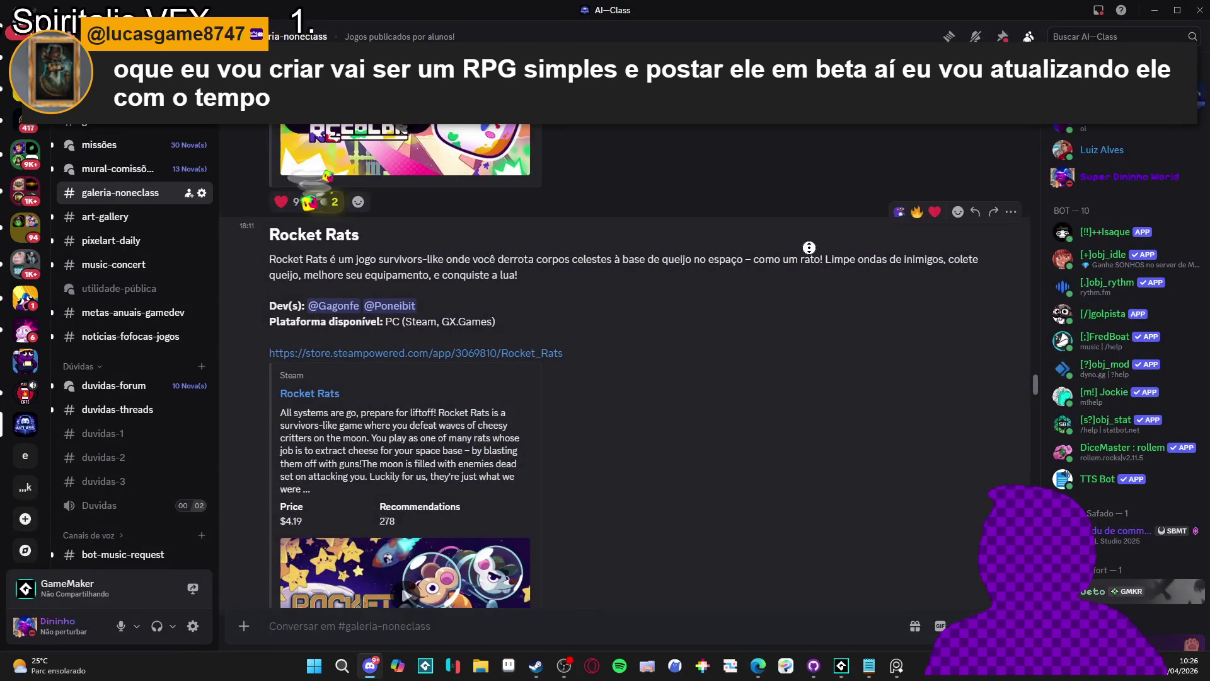
scroll(703, 485, "down", 5)
scroll(703, 485, "up", 5)
scroll(703, 485, "up", 2)
key("alt+Tab")
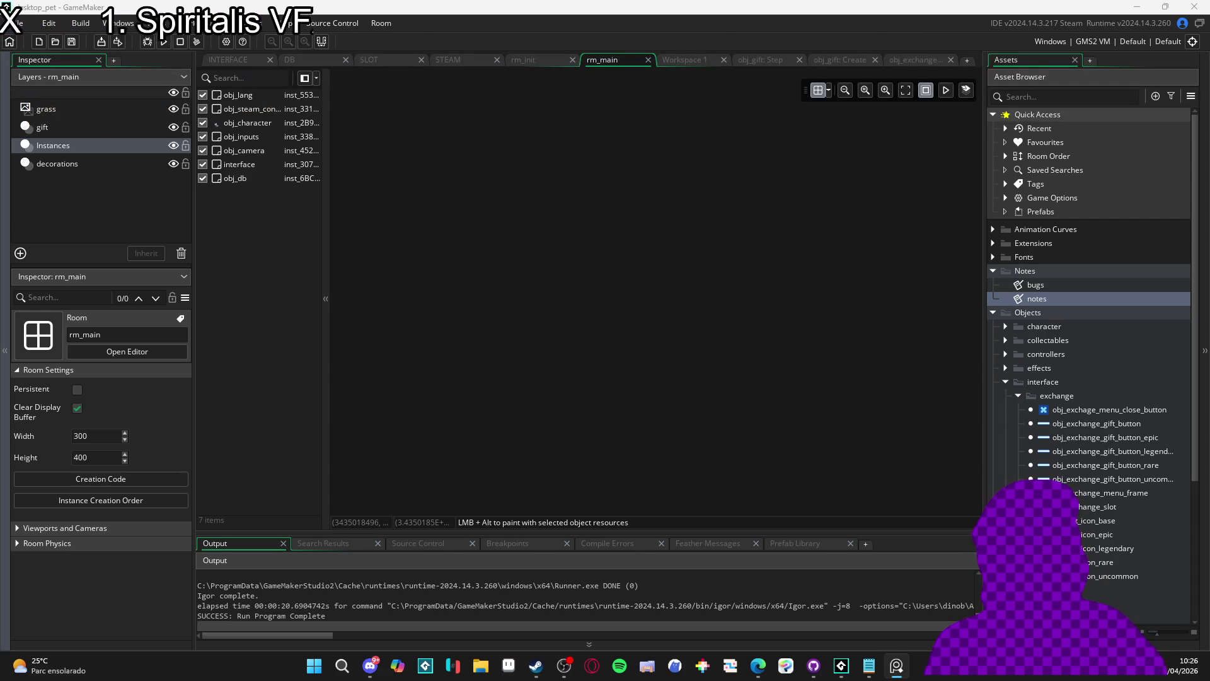
Show rm_init's Creation Code, which loads configs.json and sizes rm_main
left_click(763, 270)
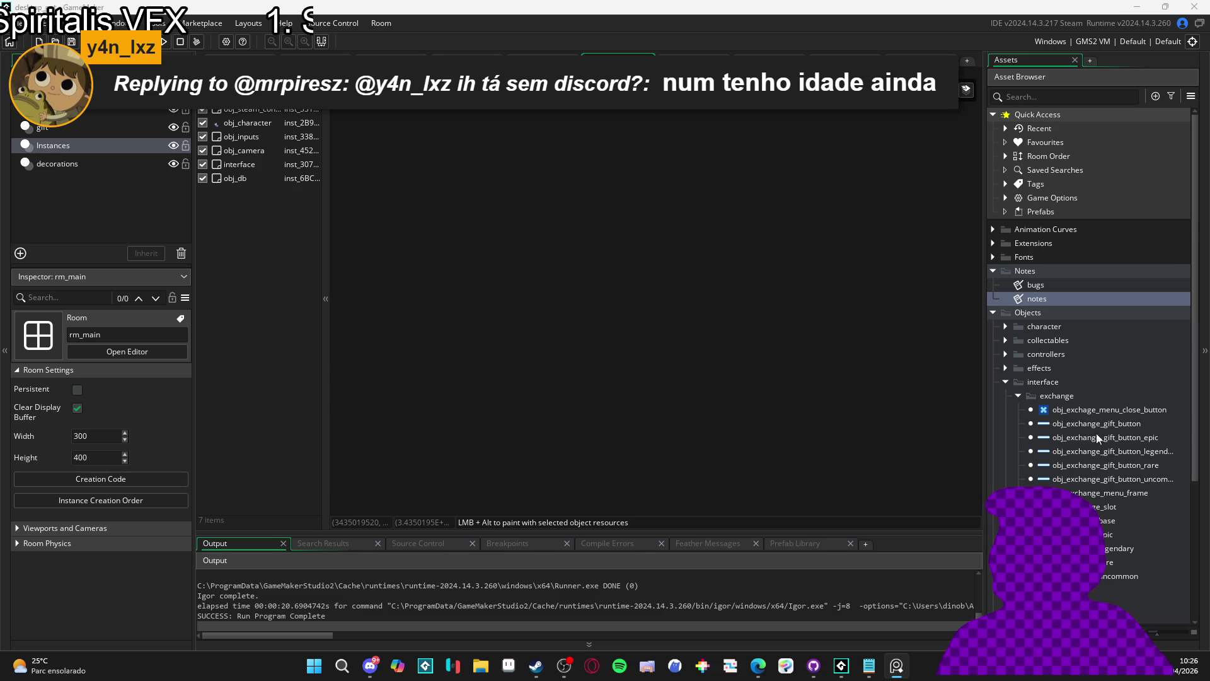
key("alt+Tab")
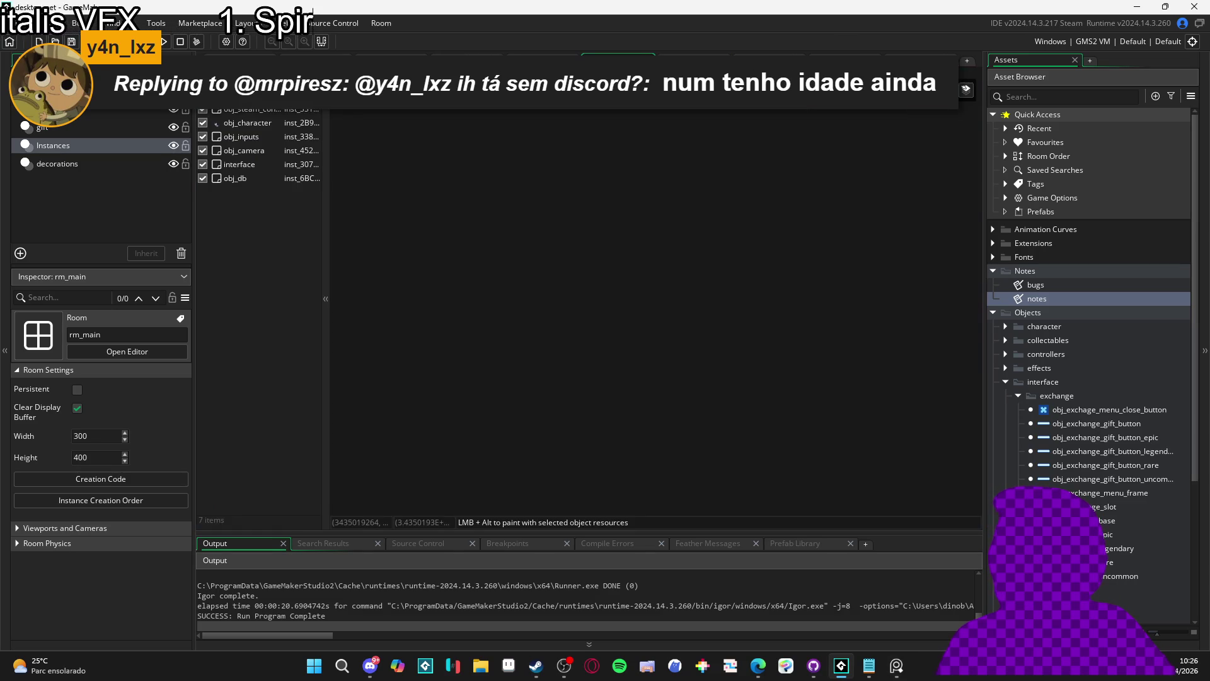
key("ctrl+Tab")
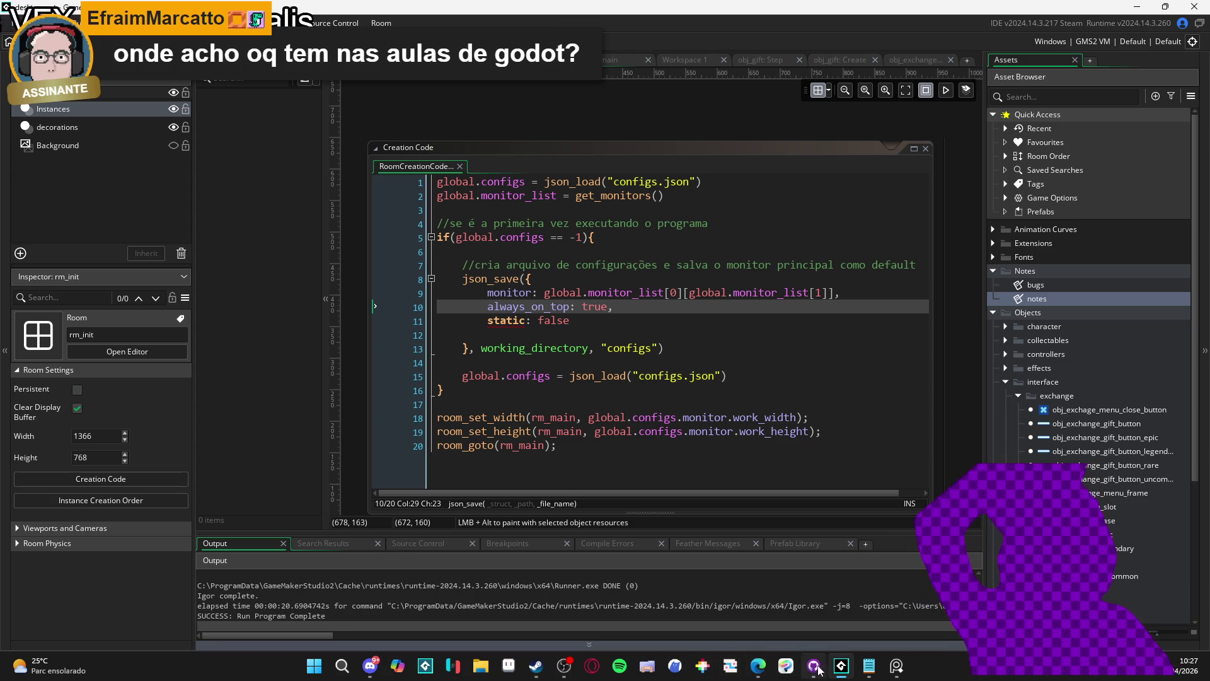
Minimize and restore GameMaker, then switch to the NoNeClass page with Curso de Godot expanded
left_click(841, 666)
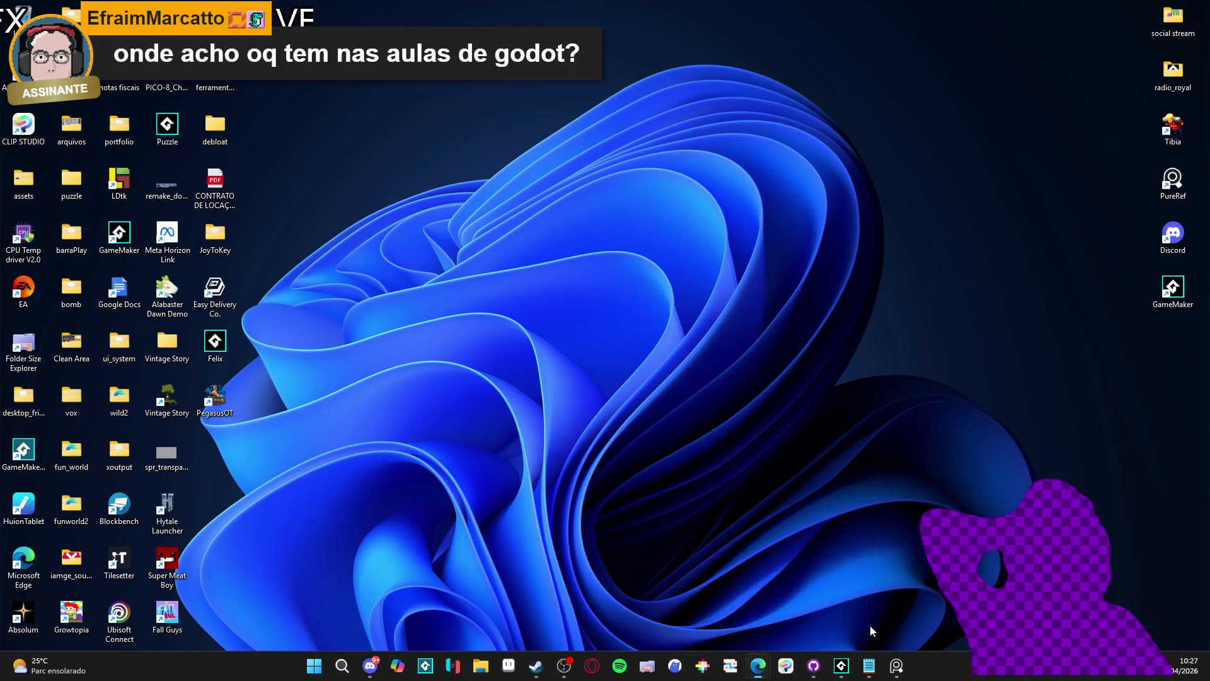
key("alt+Tab")
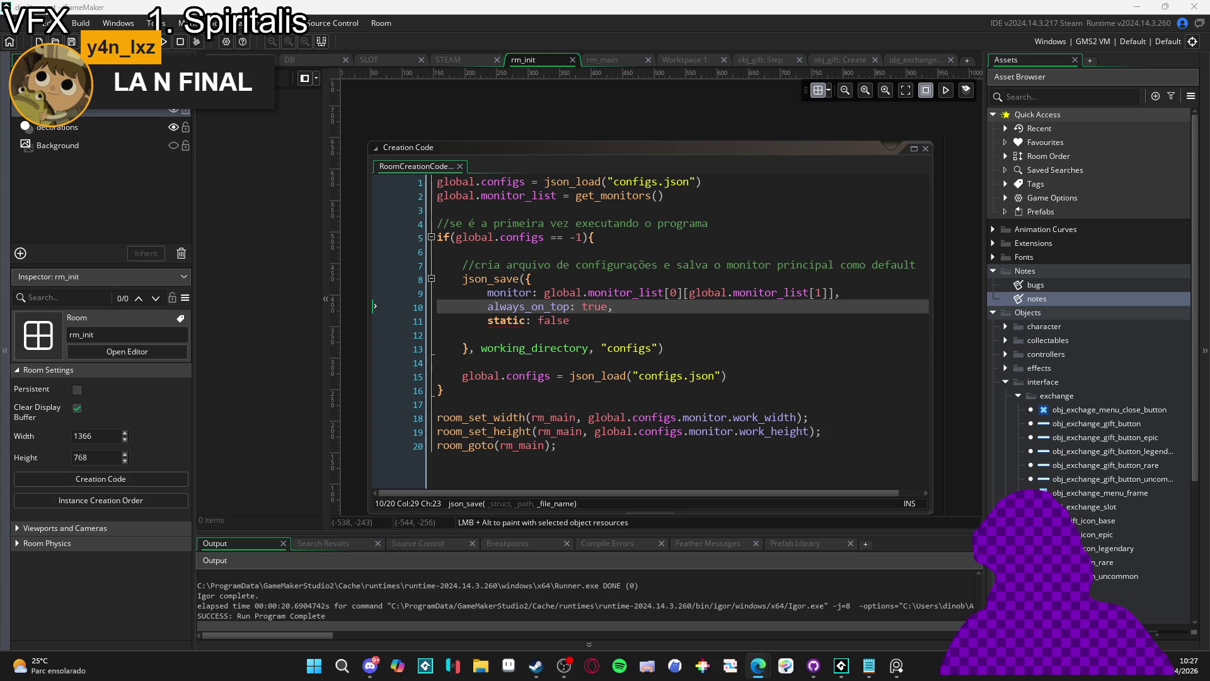
key("alt+Tab")
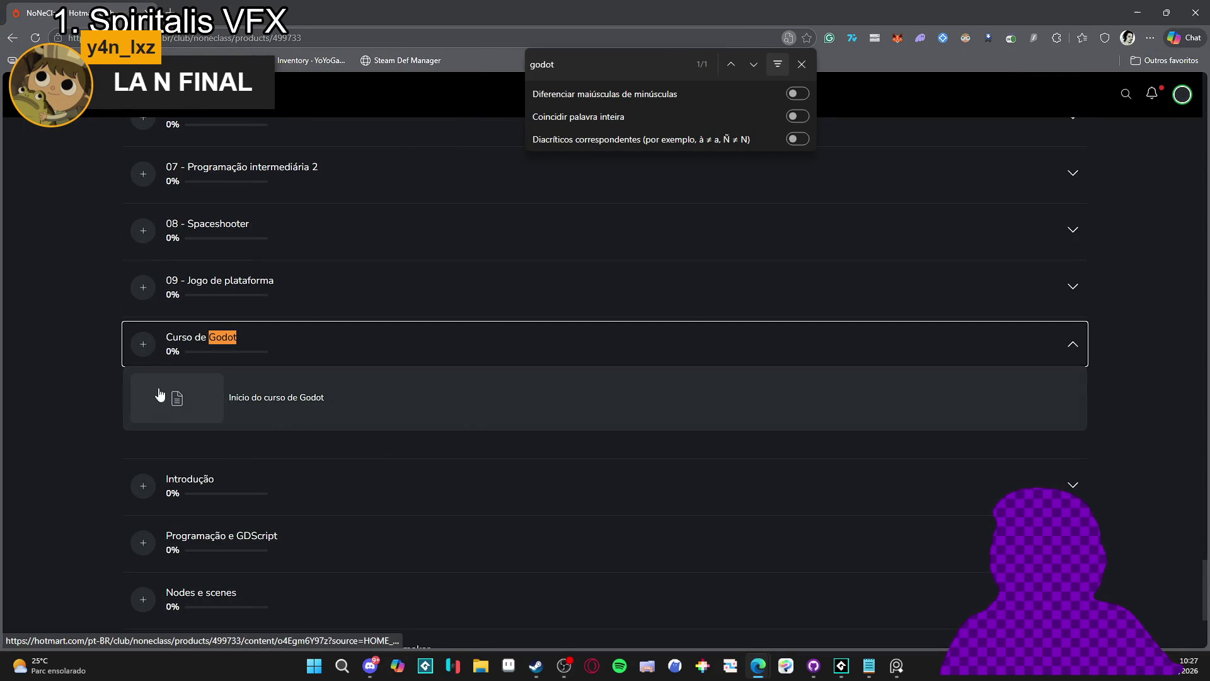
Expand the Godot course's Nodes e scenes lesson section
scroll(265, 386, "down", 1)
scroll(242, 427, "down", 3)
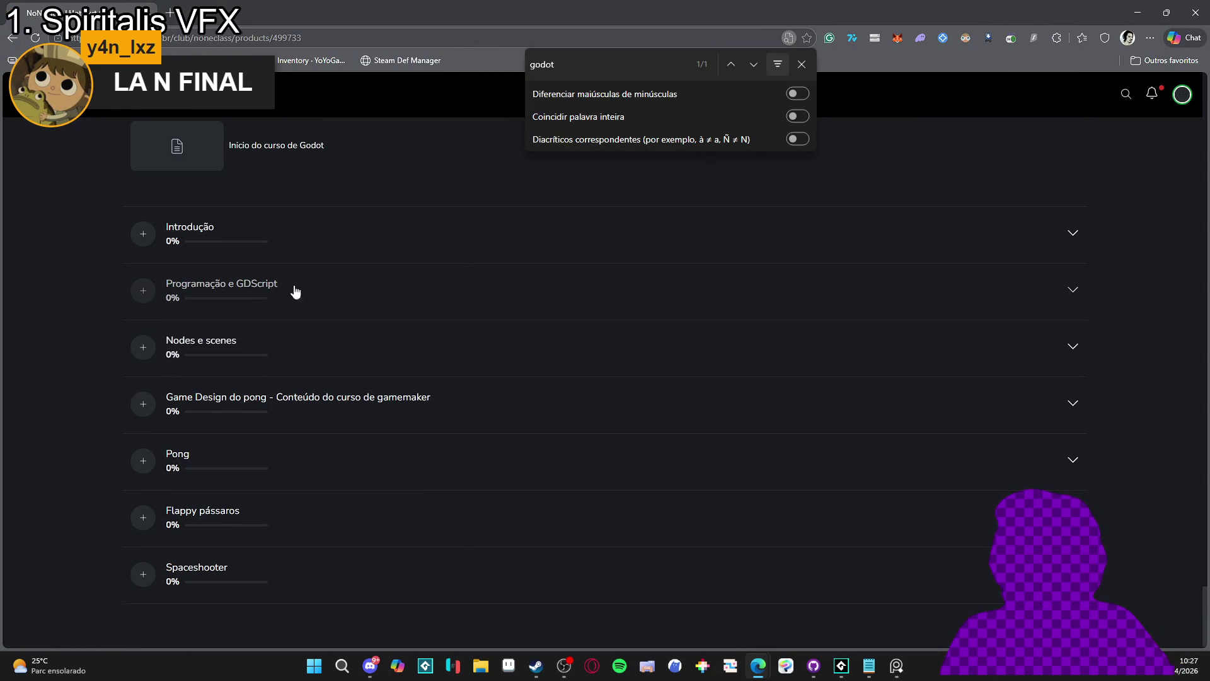
left_click(299, 366)
scroll(332, 359, "down", 20)
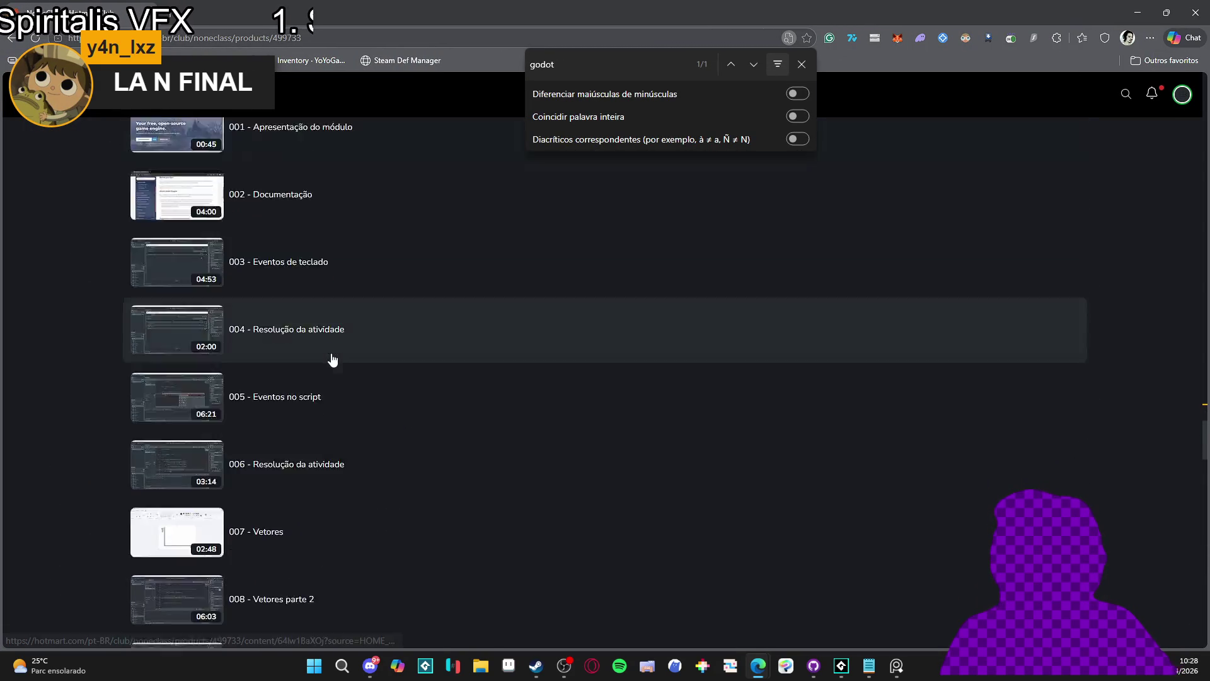
scroll(354, 324, "down", 8)
scroll(357, 311, "up", 20)
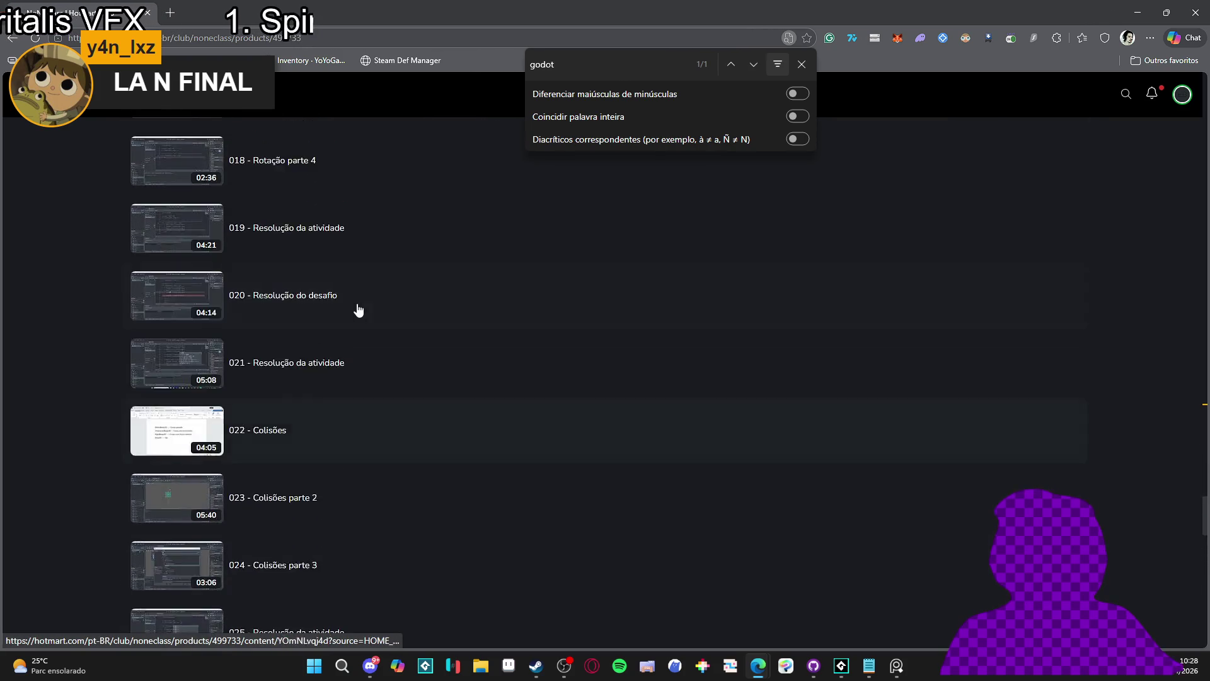
scroll(338, 322, "up", 7)
scroll(315, 388, "down", 4)
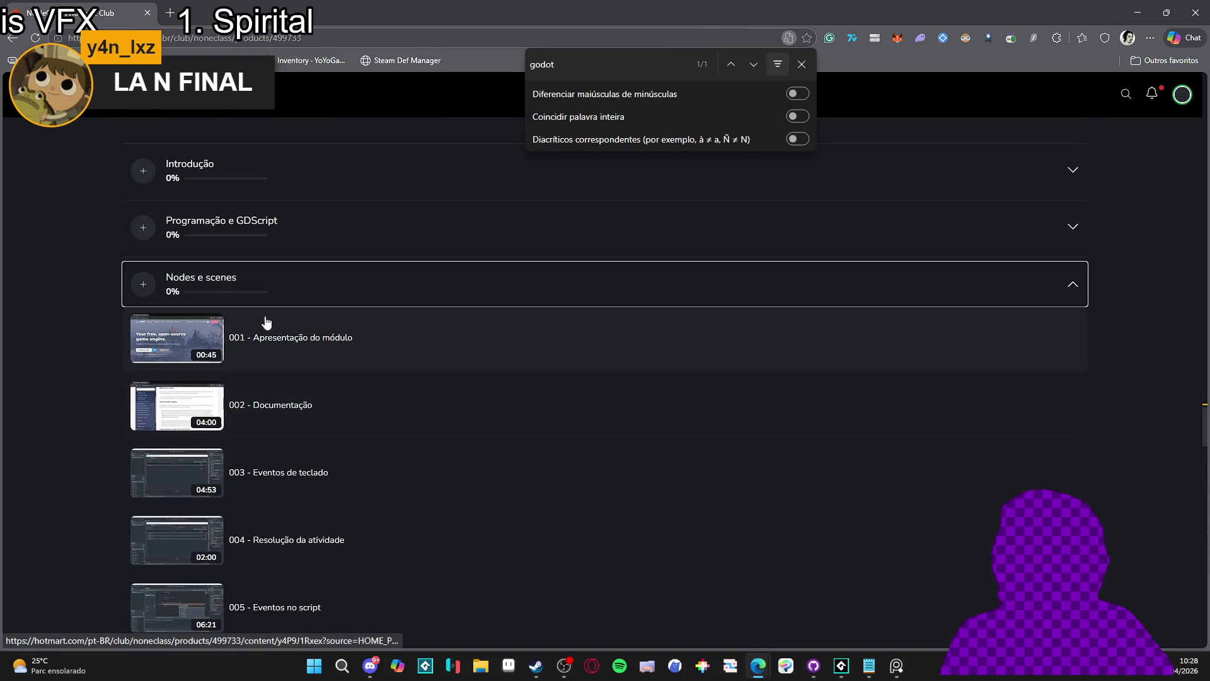
scroll(368, 311, "down", 3)
scroll(375, 359, "down", 20)
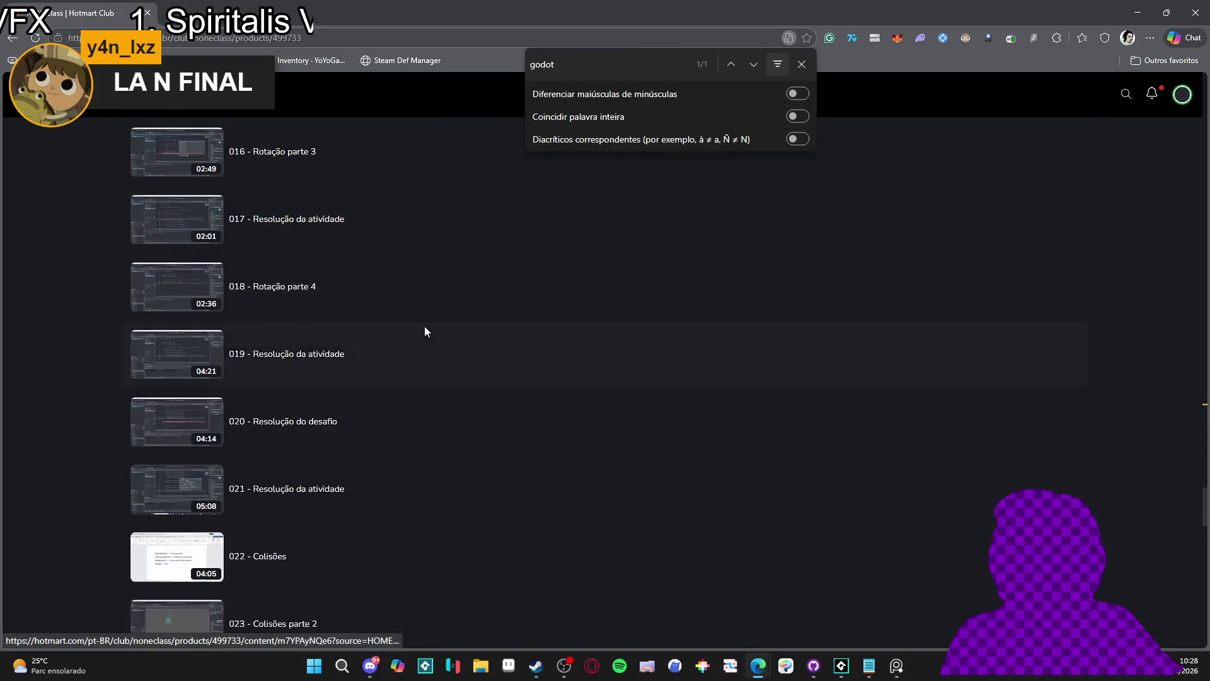
scroll(441, 329, "down", 7)
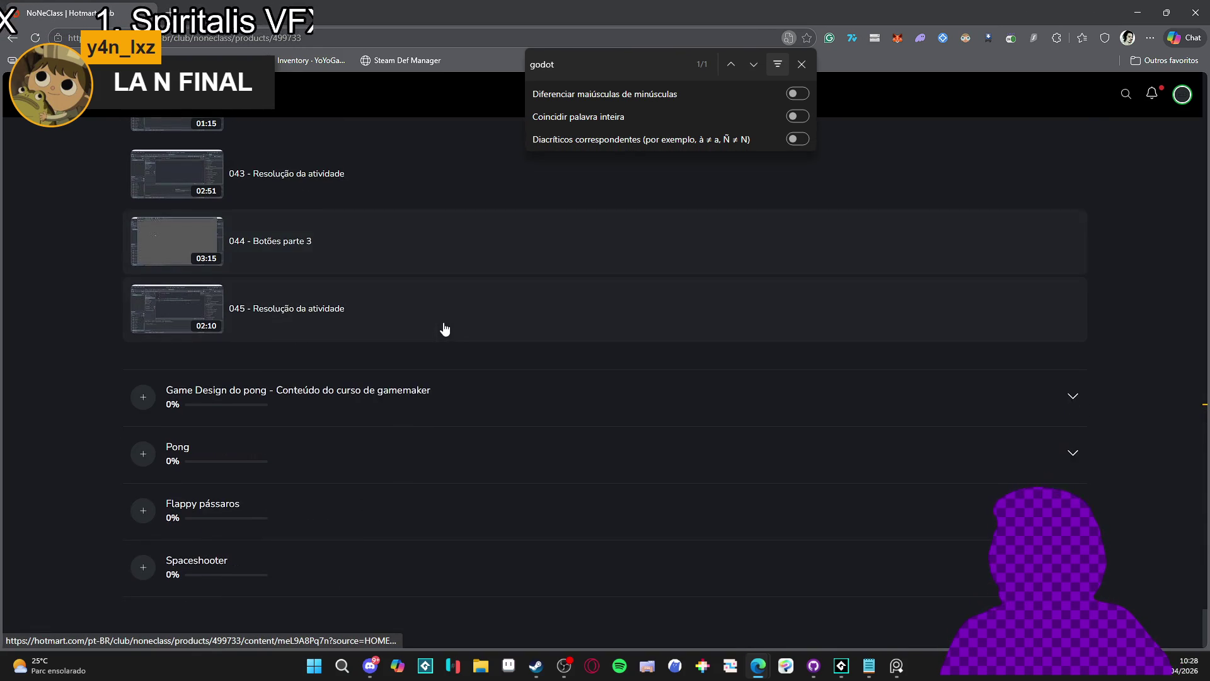
Expand the Game Design do pong, Pong, Flappy pássaros and Aprendizados lesson sections
left_click(376, 409)
scroll(378, 411, "down", 9)
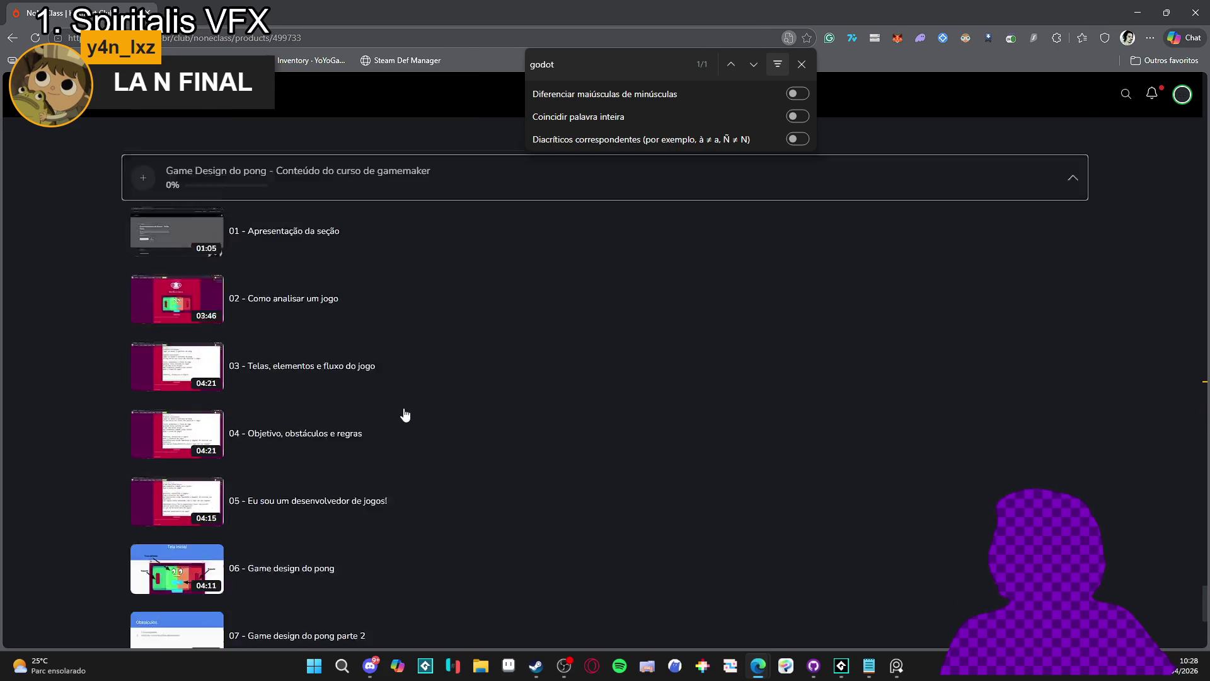
left_click(316, 464)
scroll(345, 445, "down", 10)
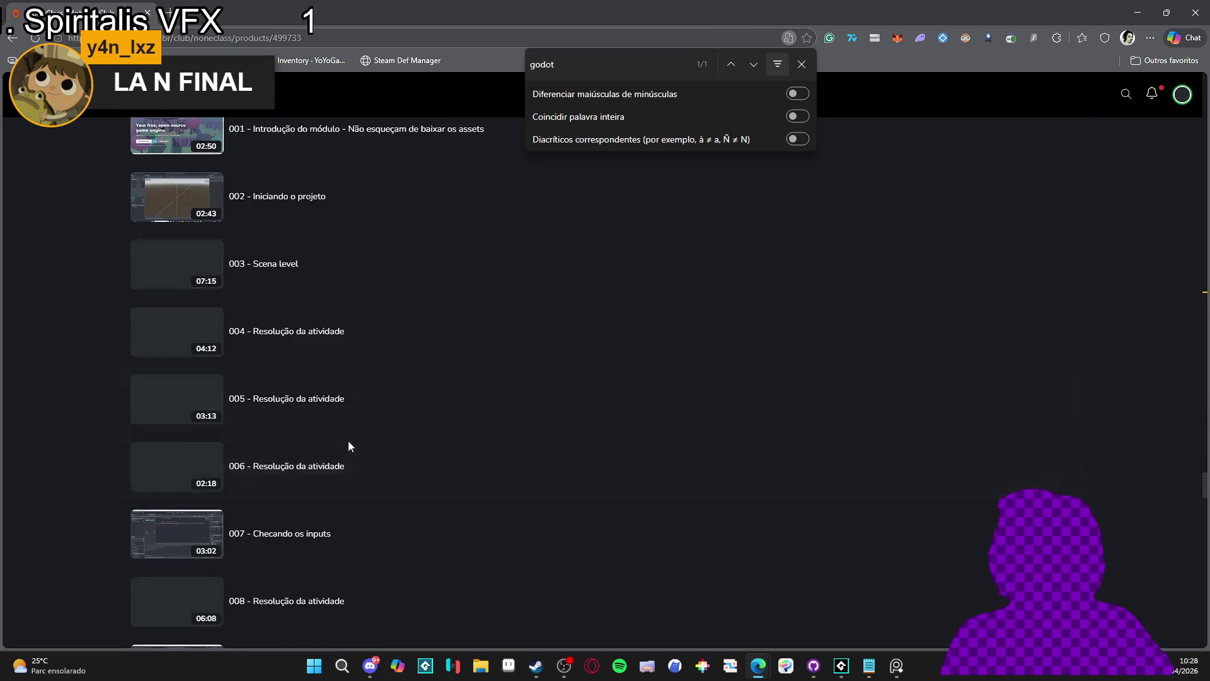
scroll(371, 419, "down", 20)
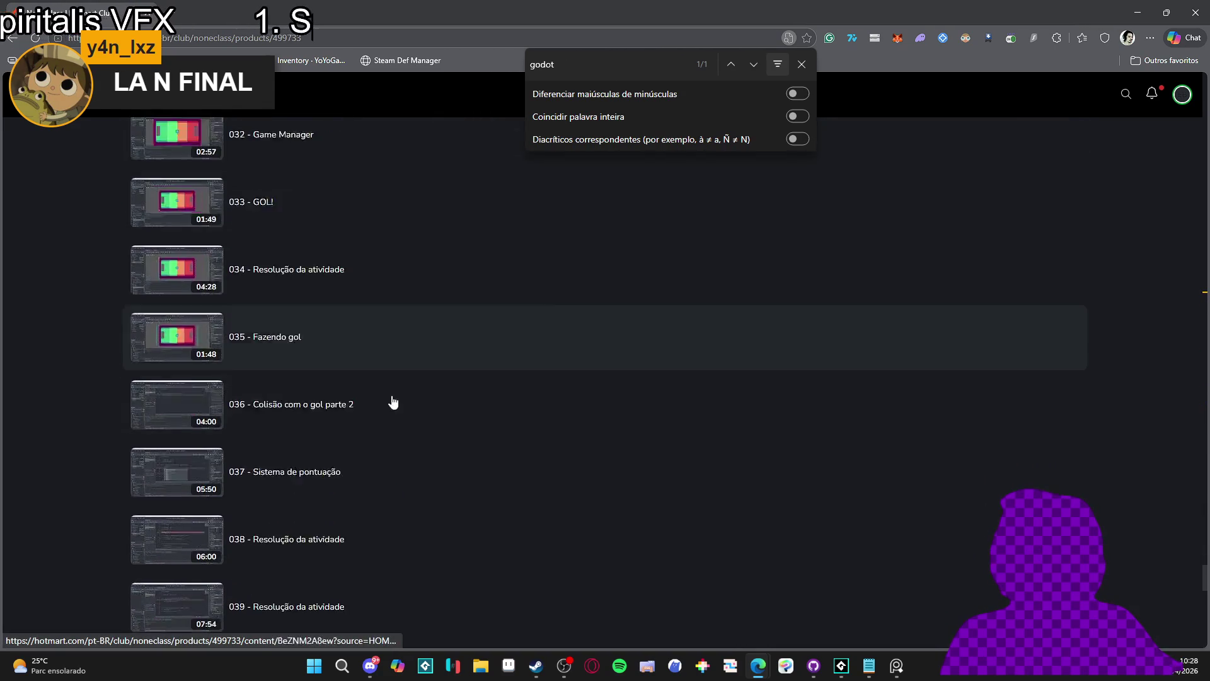
scroll(378, 398, "down", 2)
left_click(311, 508)
scroll(348, 469, "down", 5)
scroll(349, 469, "down", 20)
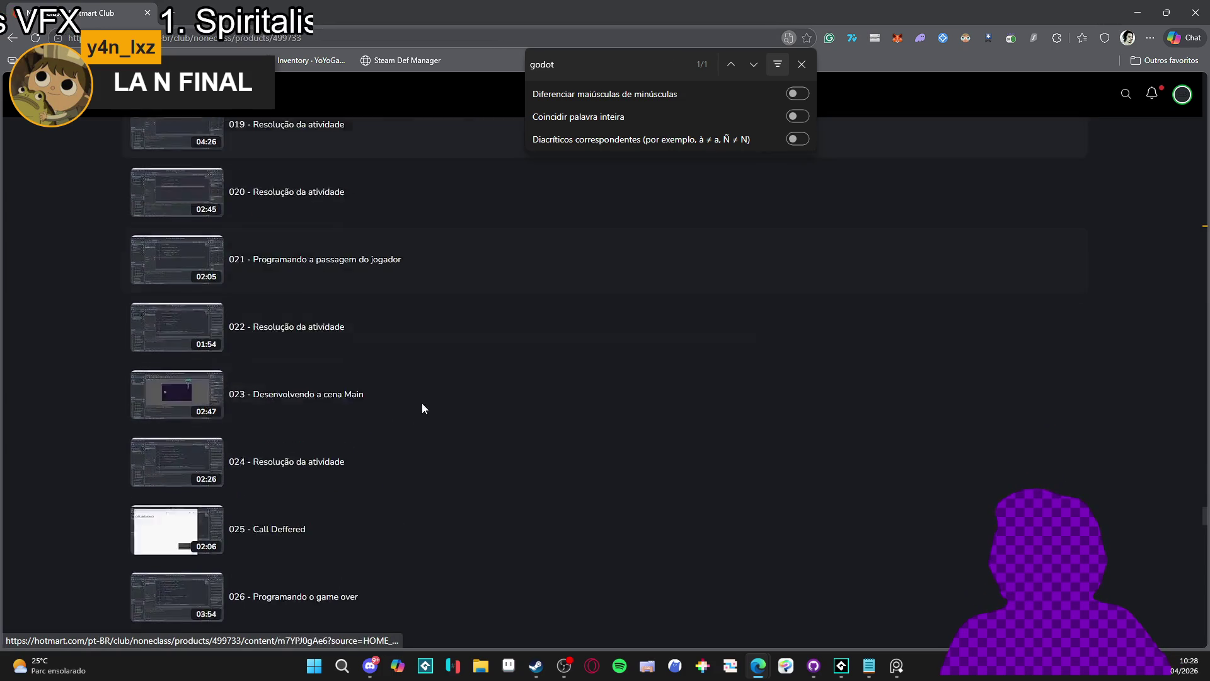
scroll(410, 419, "down", 20)
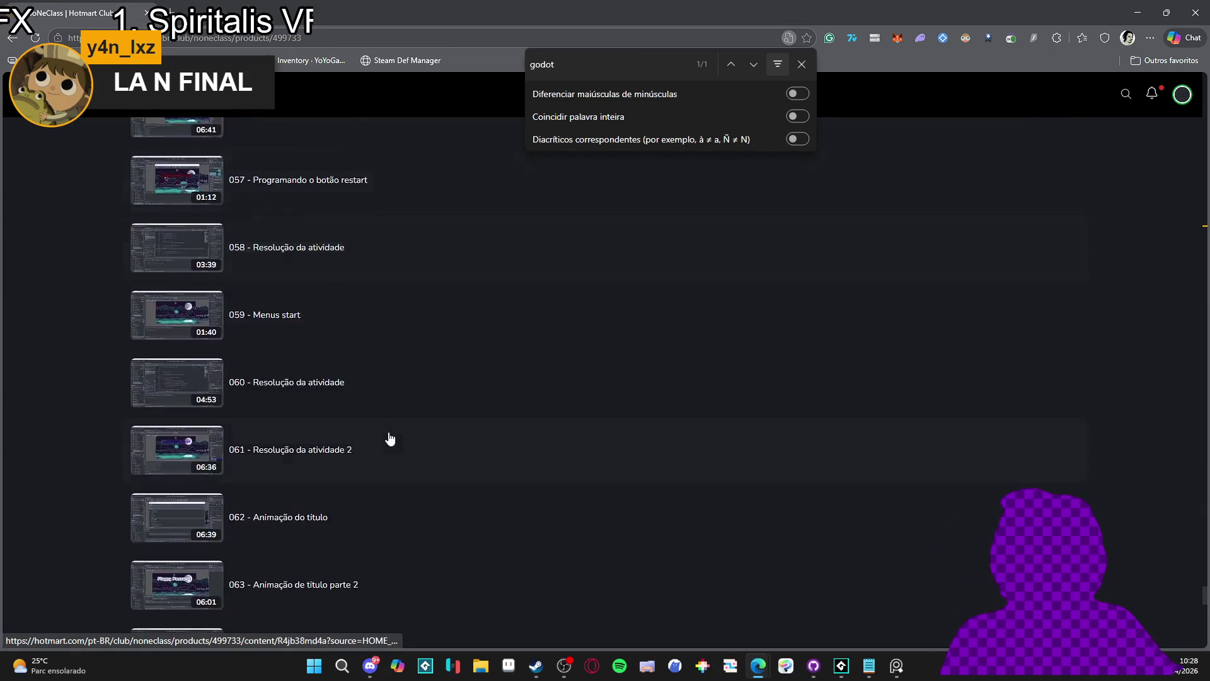
scroll(422, 410, "down", 3)
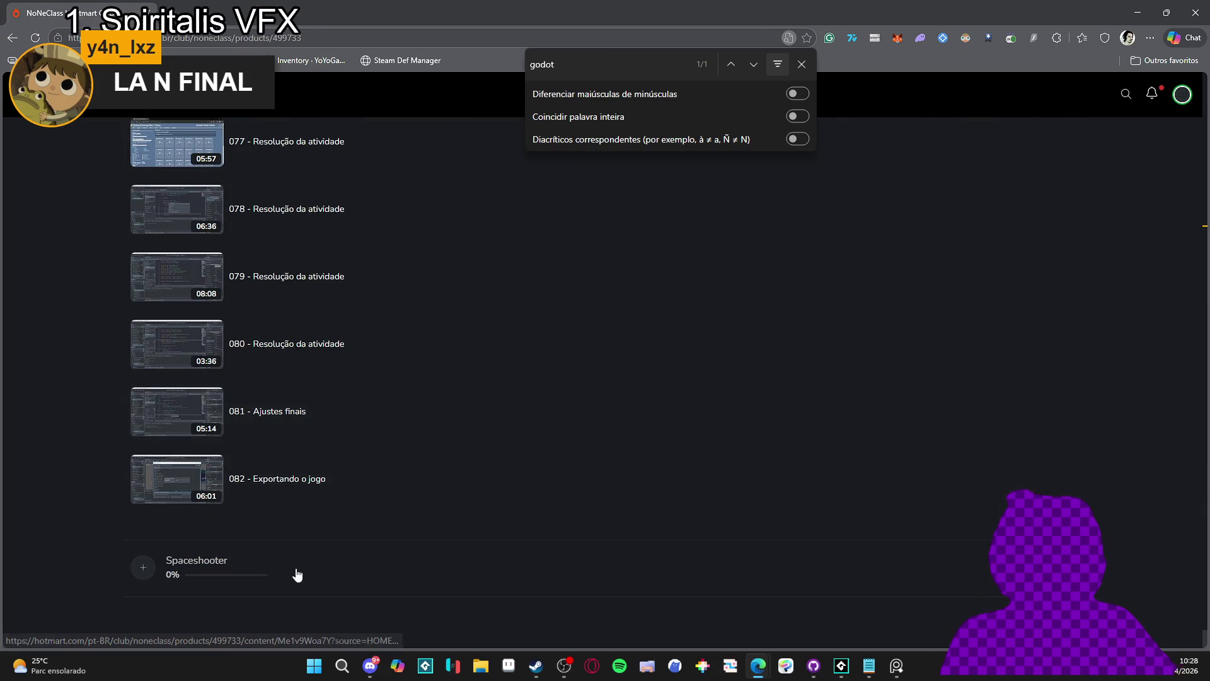
left_click(315, 561)
Close the godot find bar and return to rm_init's creation code, cursor after false on line 11
scroll(338, 535, "down", 11)
scroll(341, 535, "down", 20)
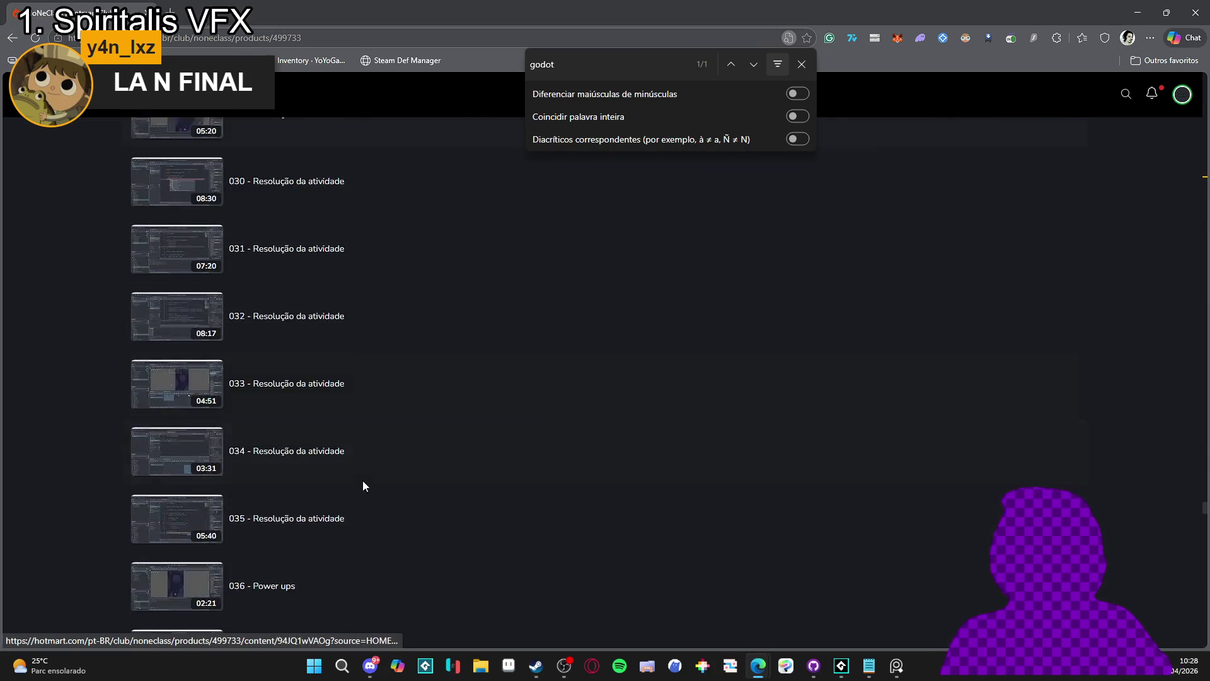
scroll(368, 471, "down", 20)
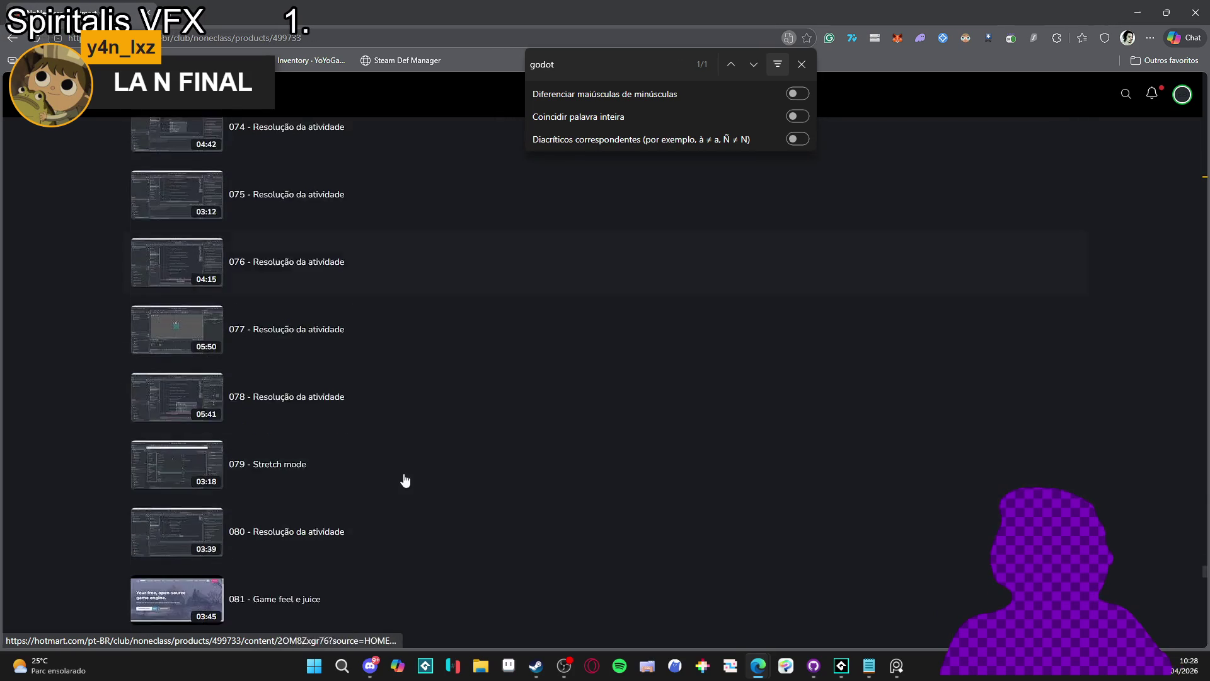
scroll(1203, 604, "down", 20)
scroll(1204, 604, "up", 20)
left_click(802, 65)
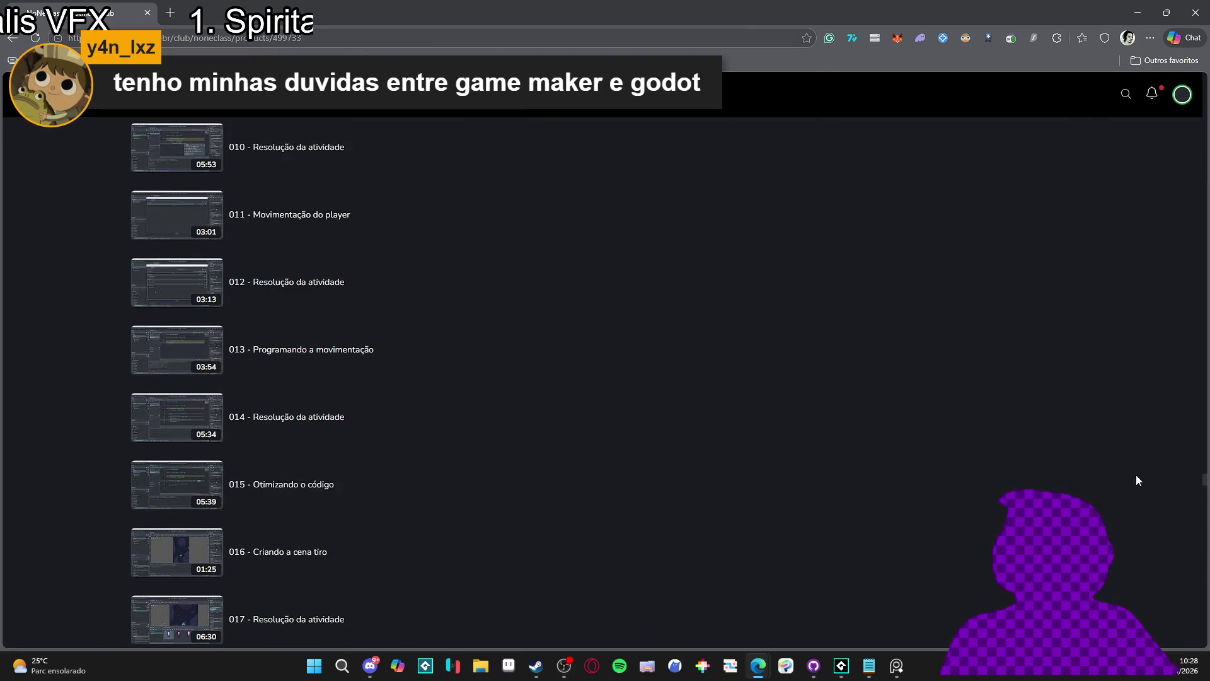
scroll(1182, 500, "up", 16)
scroll(1205, 455, "down", 20)
left_click_drag(1205, 455, 1203, 296)
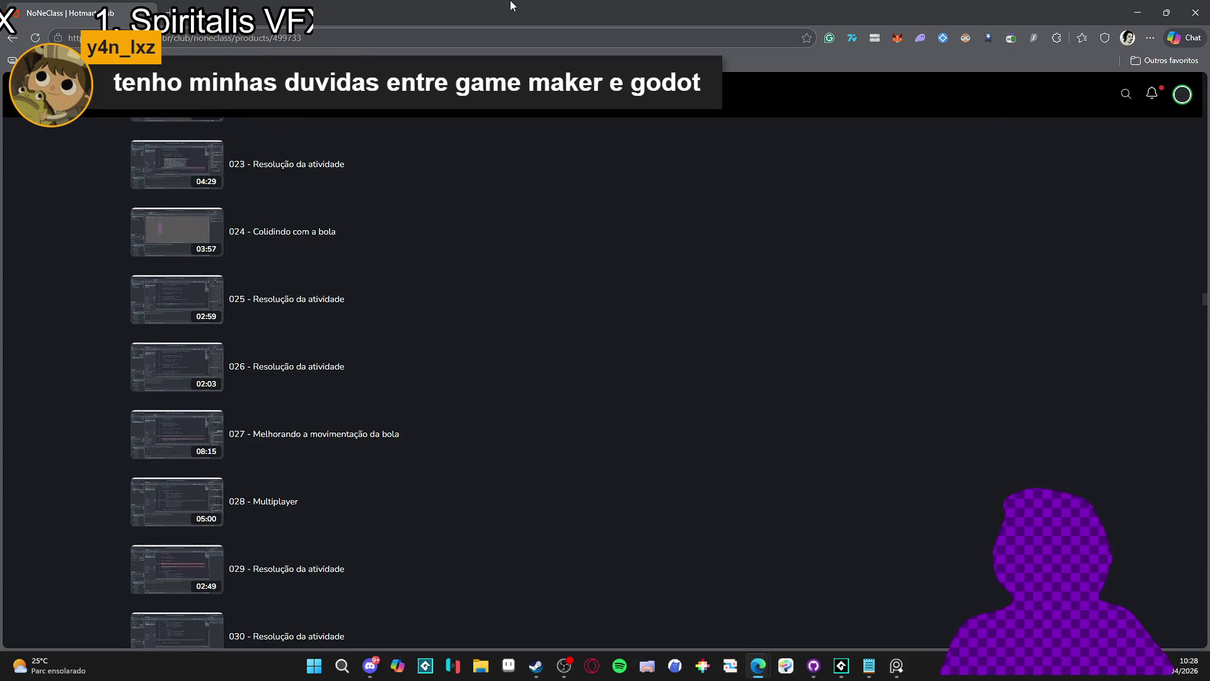
key("alt+Tab")
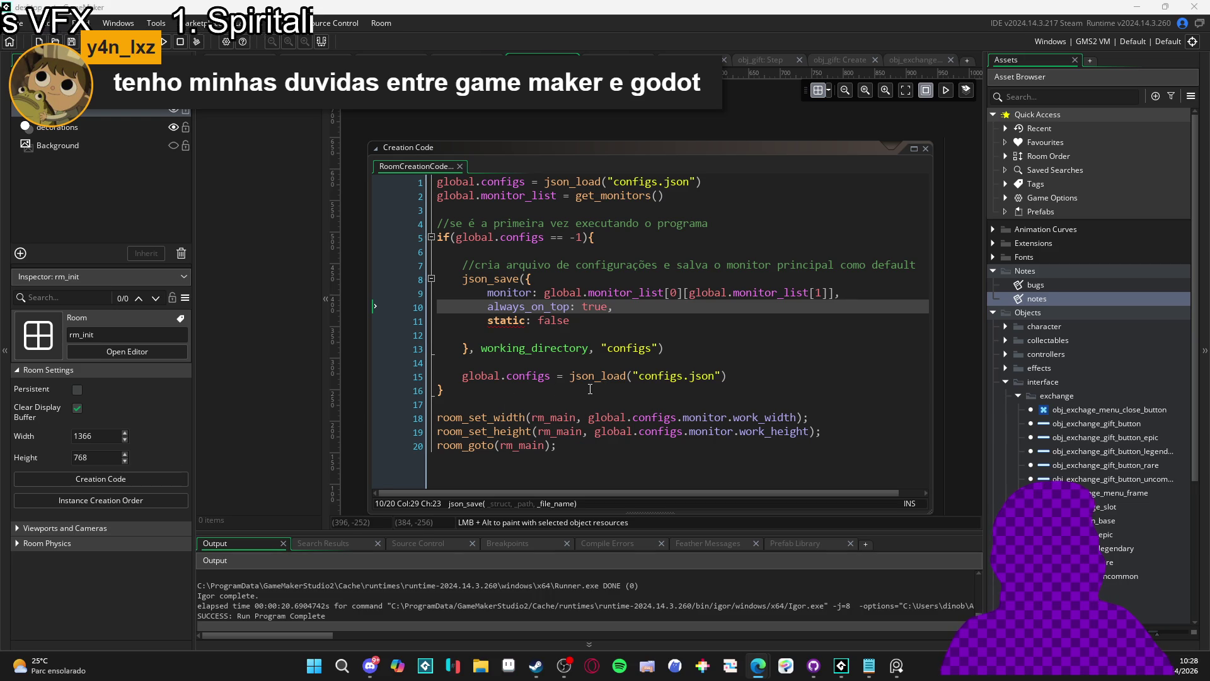
left_click(590, 320)
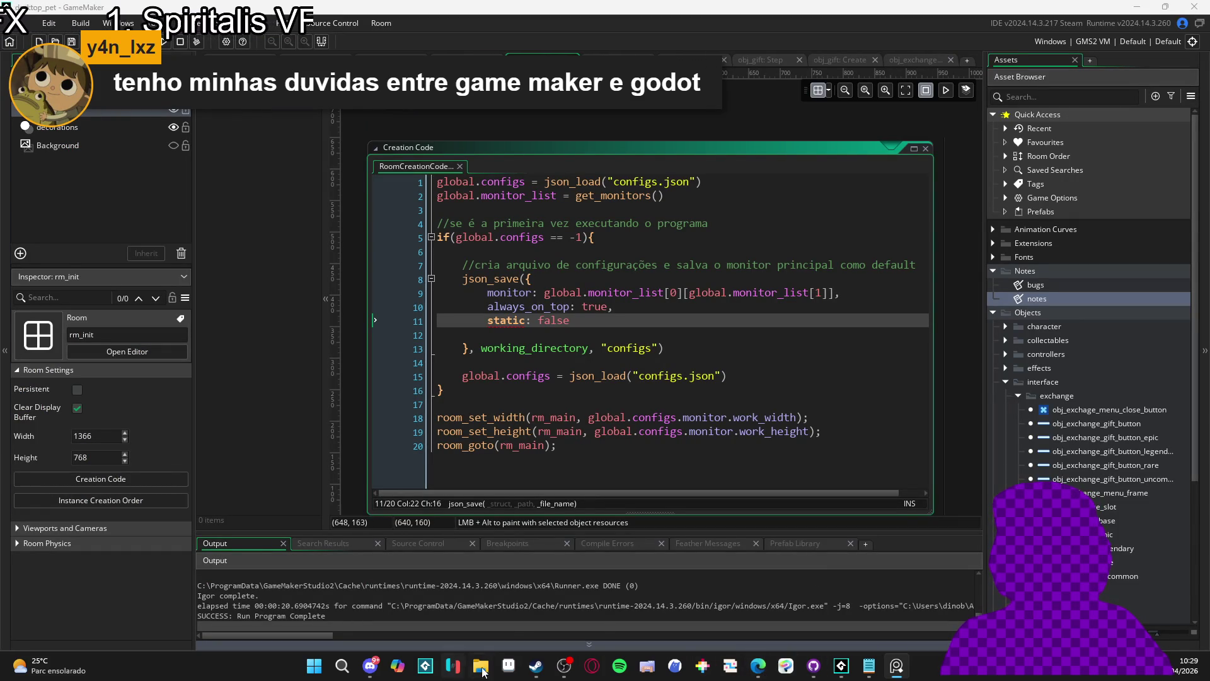
Peek at the bare desktop and bring GameMaker back, leaving rm_init's creation code unchanged
mouse_move(535, 673)
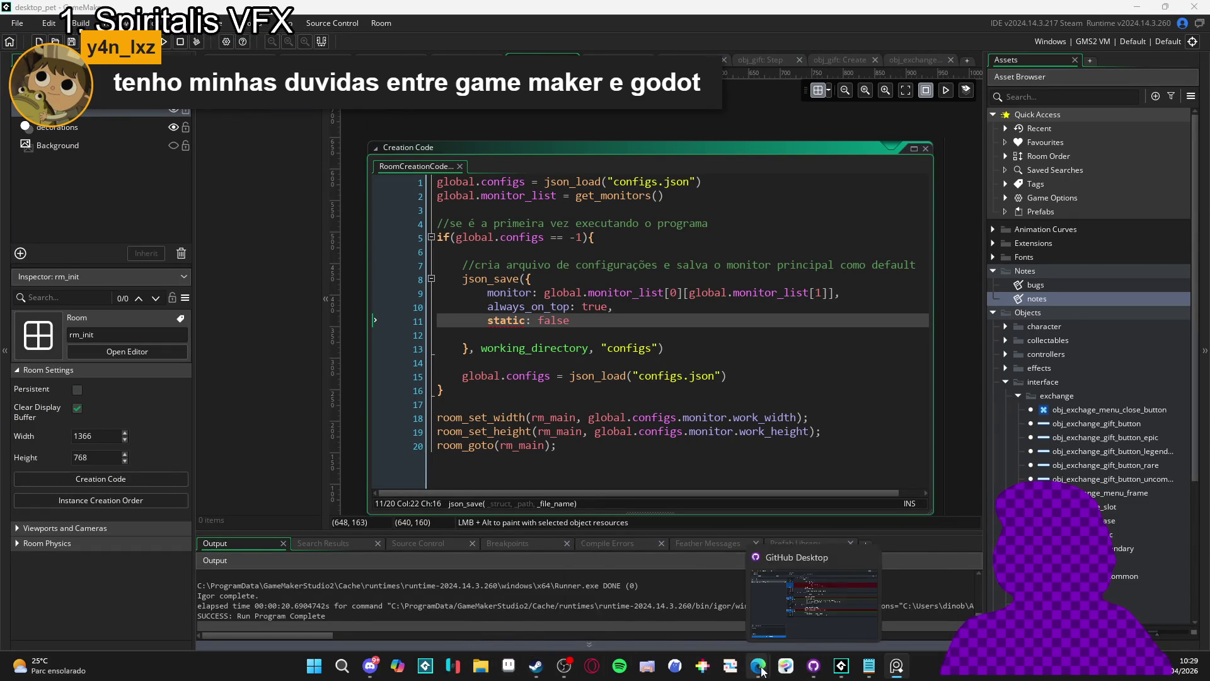
mouse_move(758, 665)
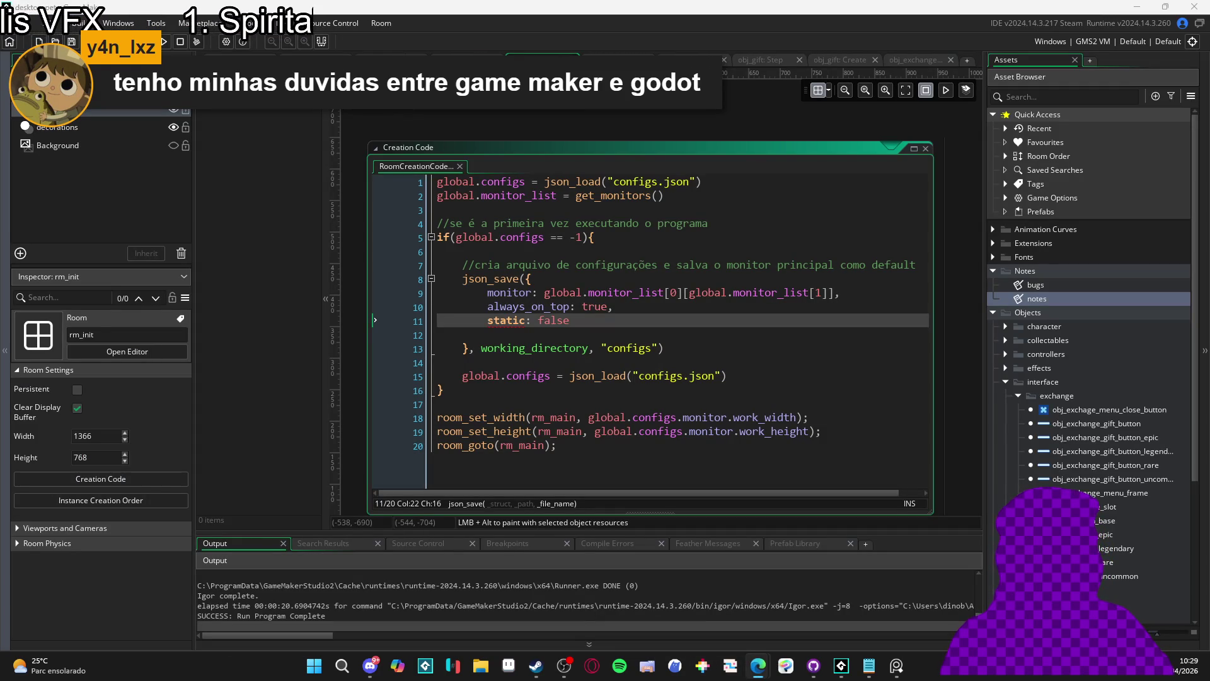
left_click(924, 617)
left_click(841, 666)
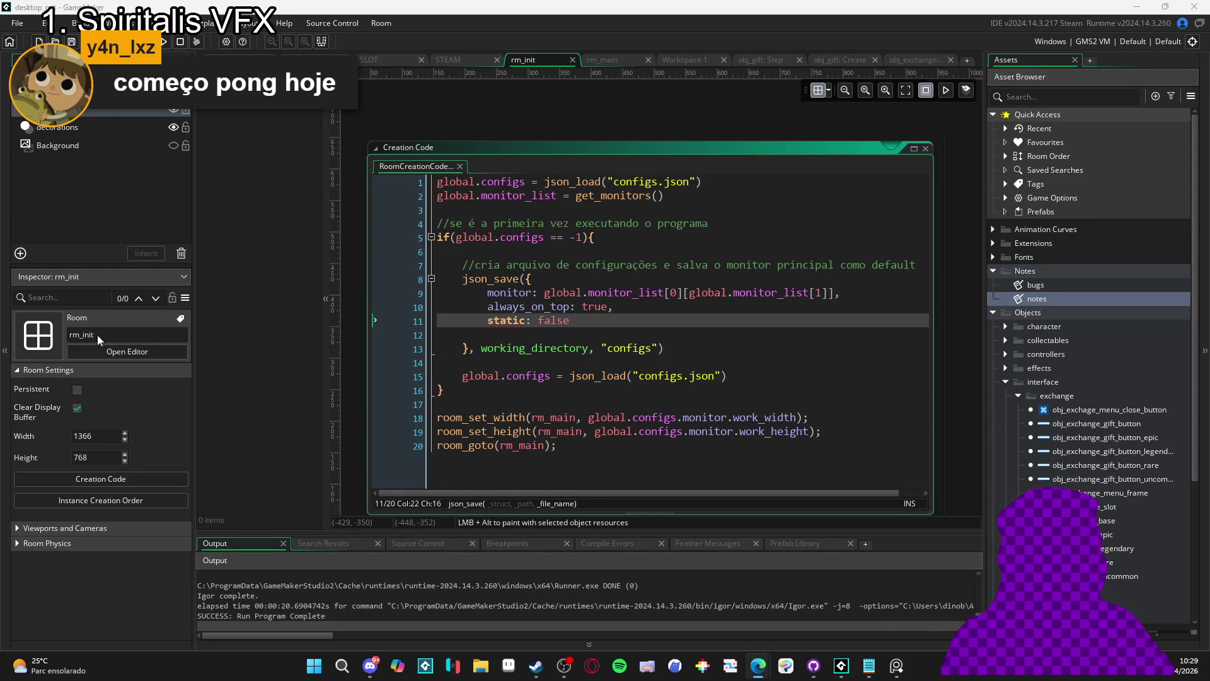
mouse_move(770, 668)
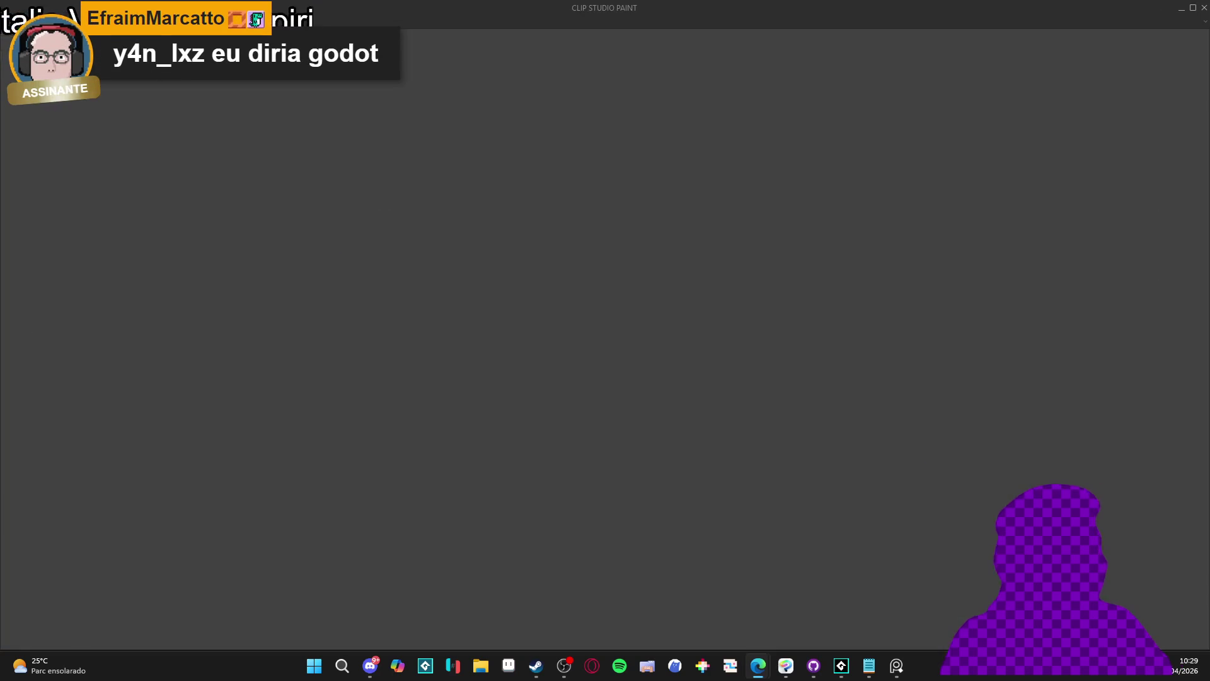
Open item_def_v2_redesigned.html in the browser and load uncommon_gift (ID 11) into the editor
key("alt+Tab")
type("itemdef")
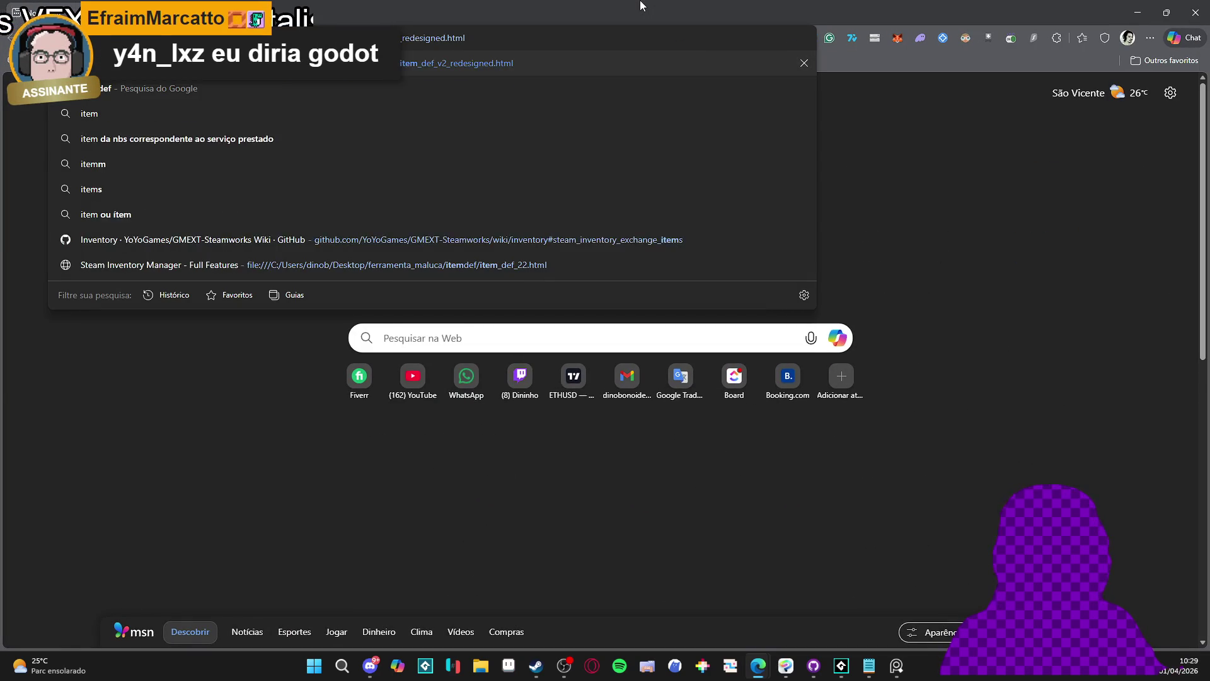
key("Return")
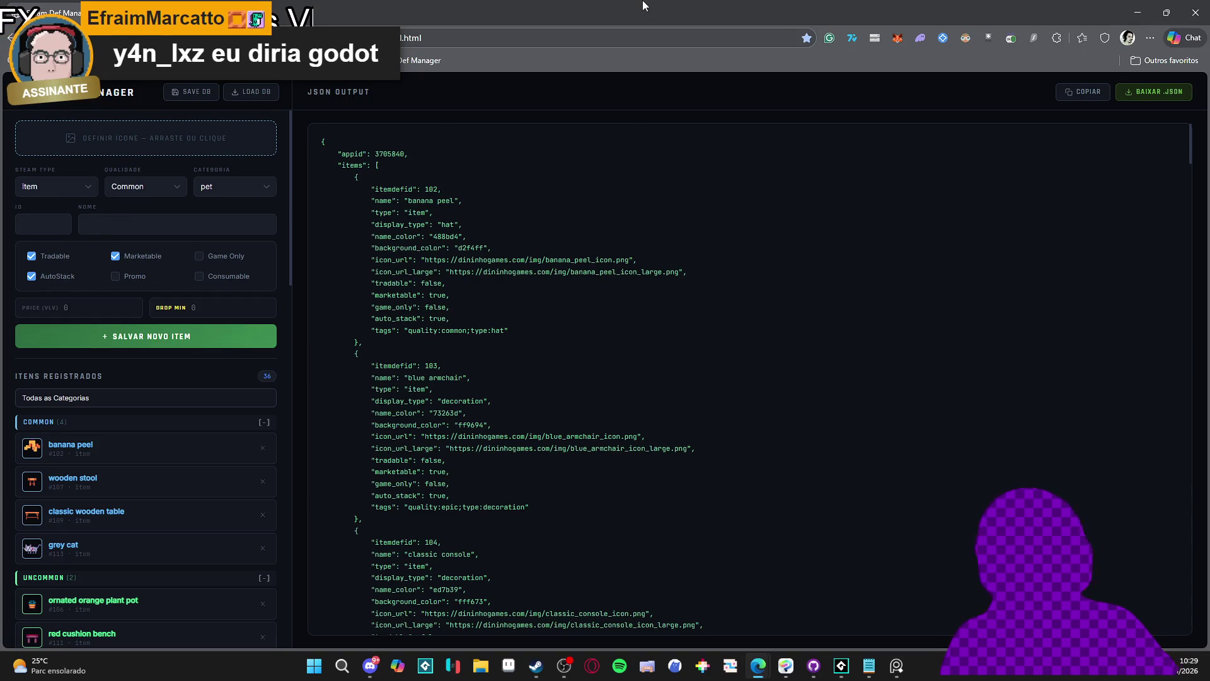
scroll(190, 511, "down", 15)
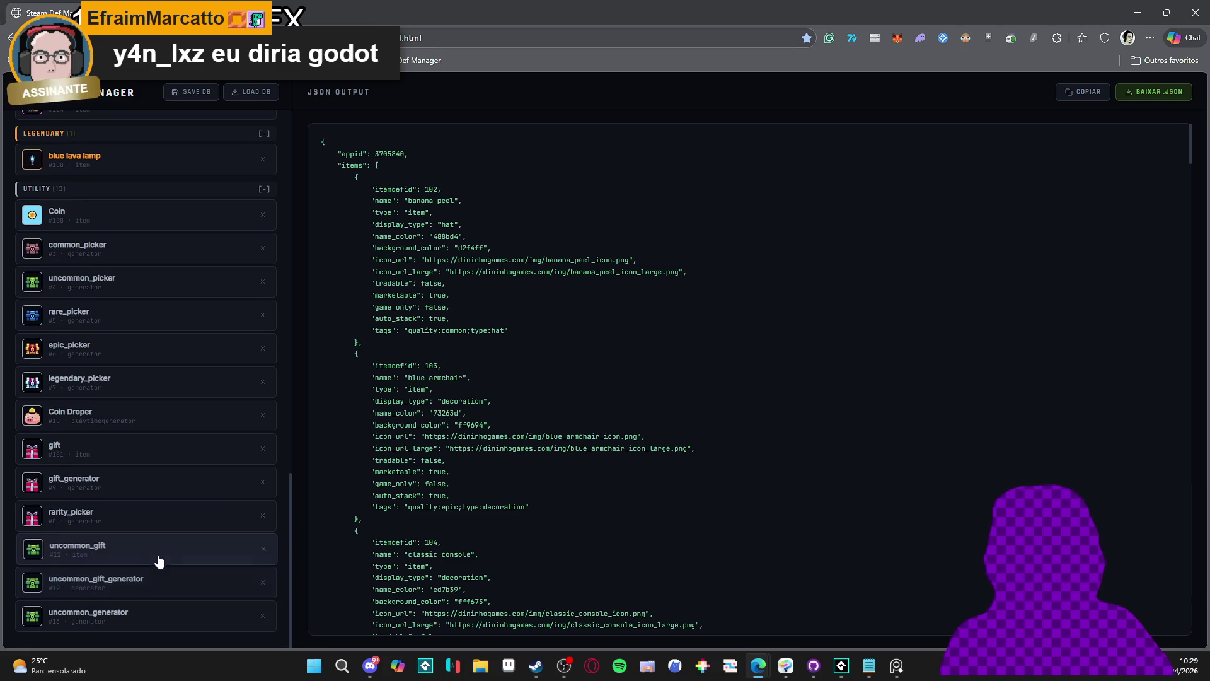
left_click(155, 553)
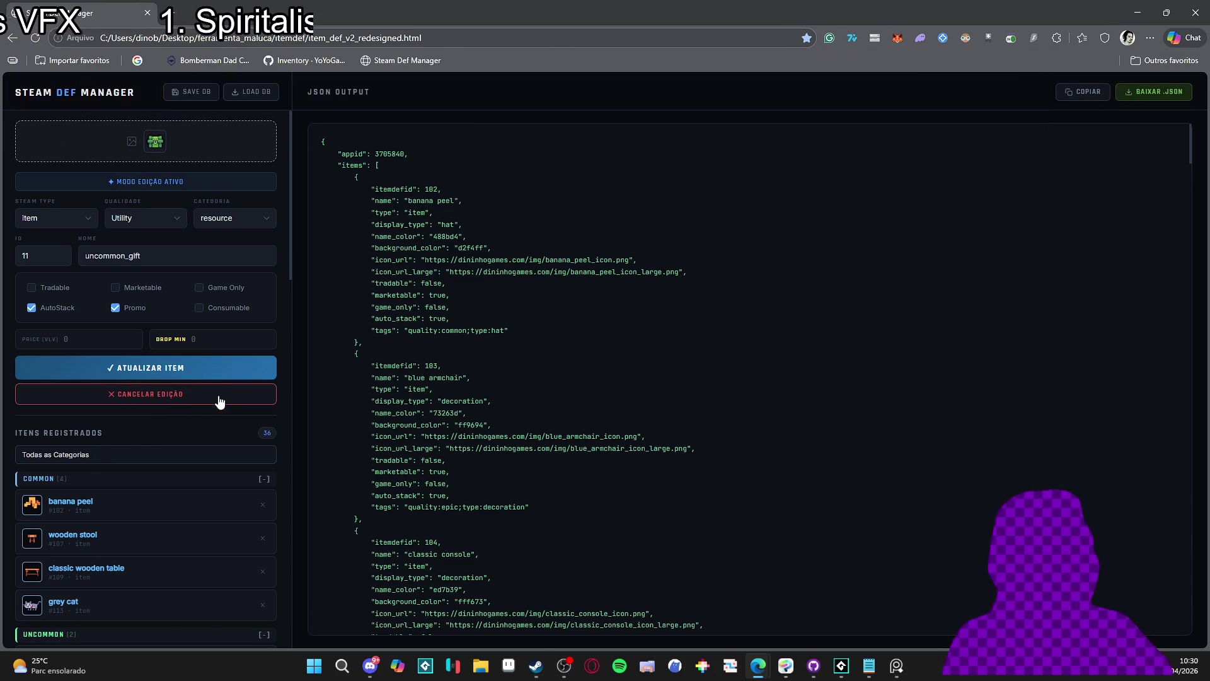
Capture the item edit form as a screenshot and return to the Steam Def Manager page
key("super+shift+s")
mouse_move(11, 116)
left_mouse_down()
mouse_move(289, 436)
mouse_move(289, 424)
left_mouse_up()
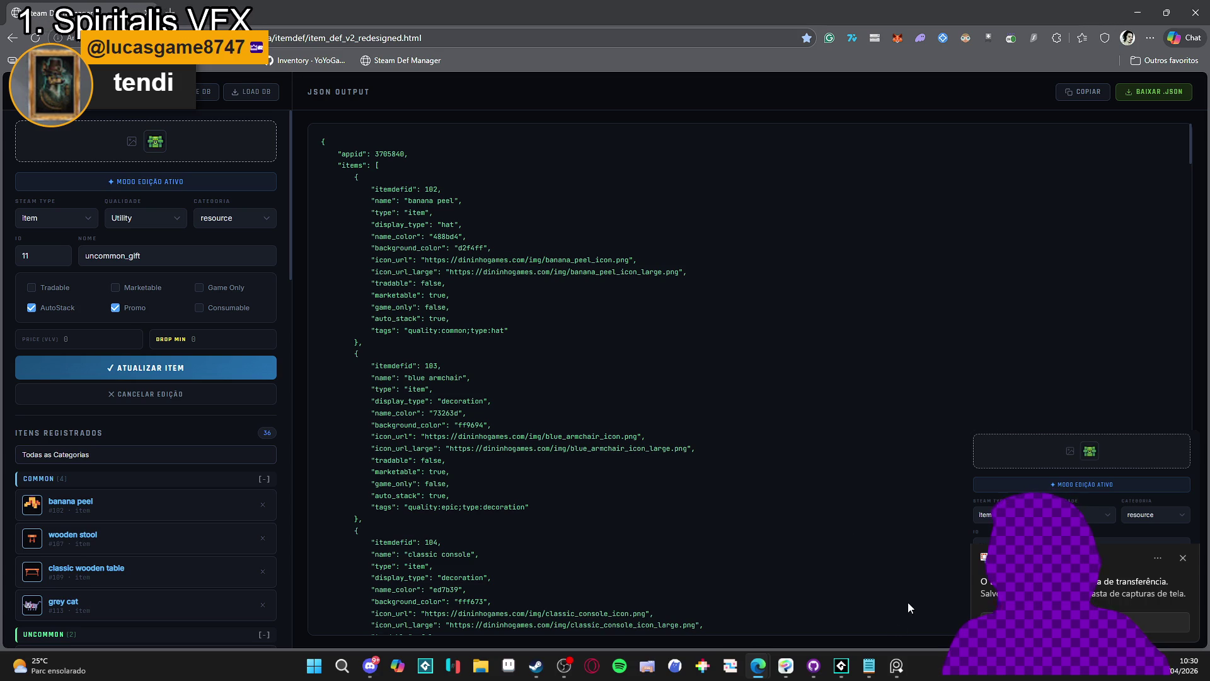
left_click(896, 665)
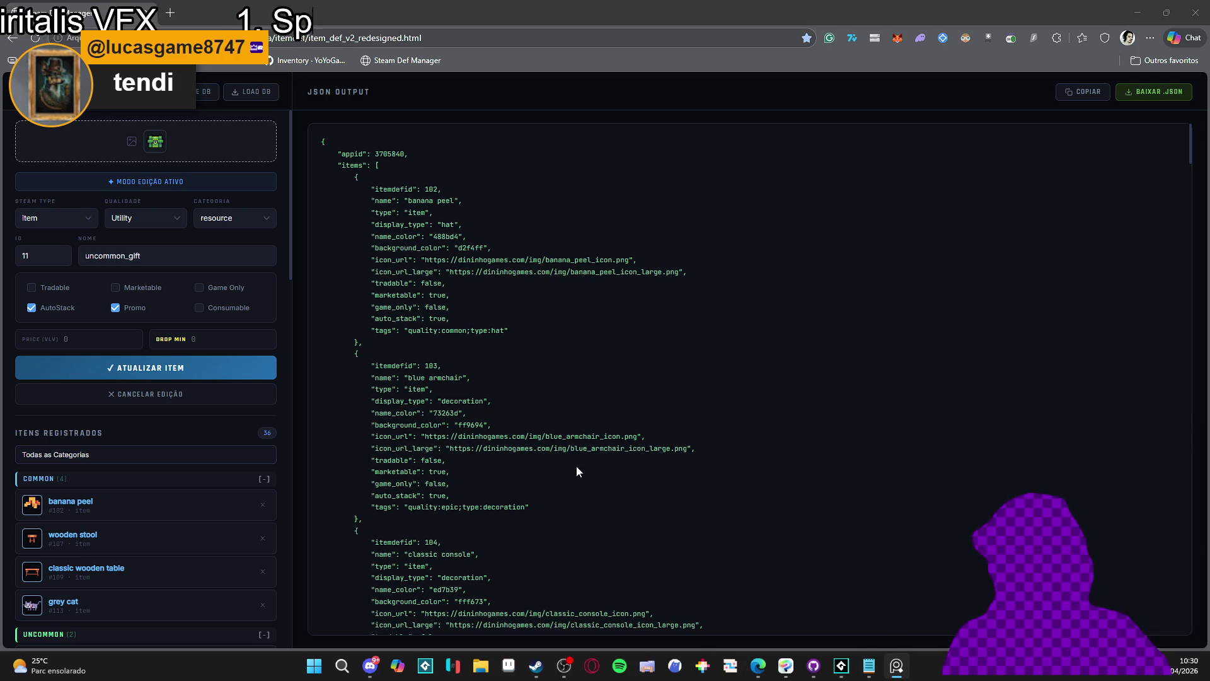
left_click(703, 346)
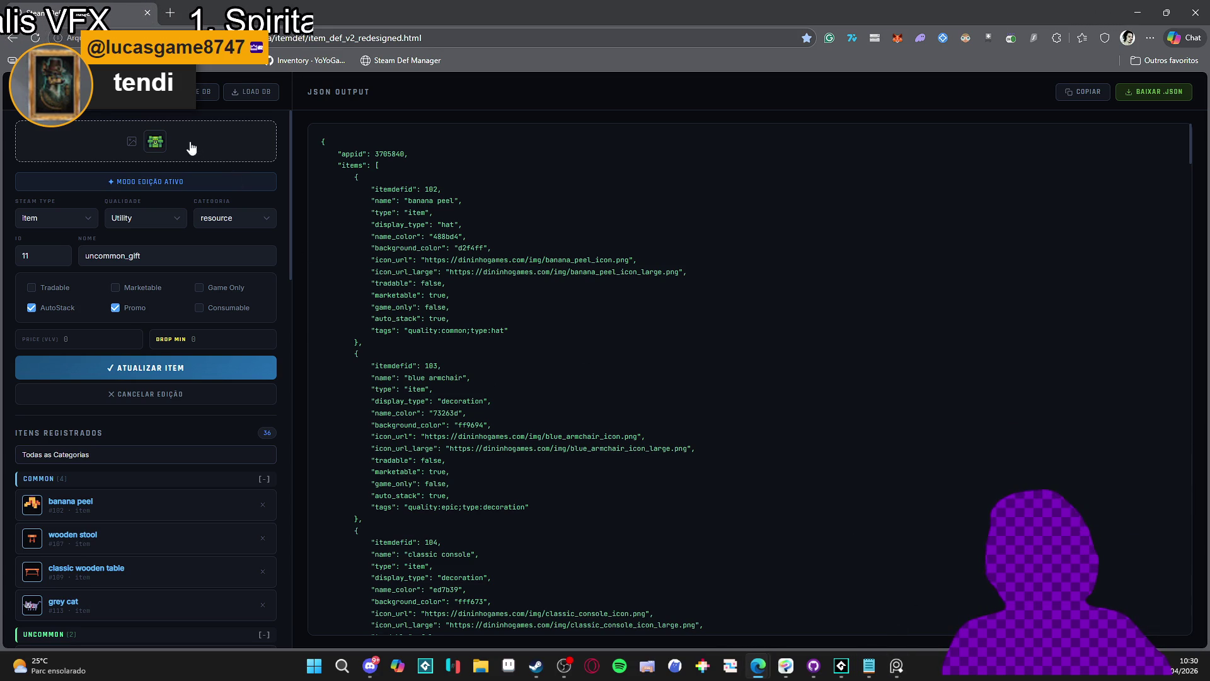
Leave the icon unset and keep Steam type as item, with Utility quality and resource category
left_click(191, 147)
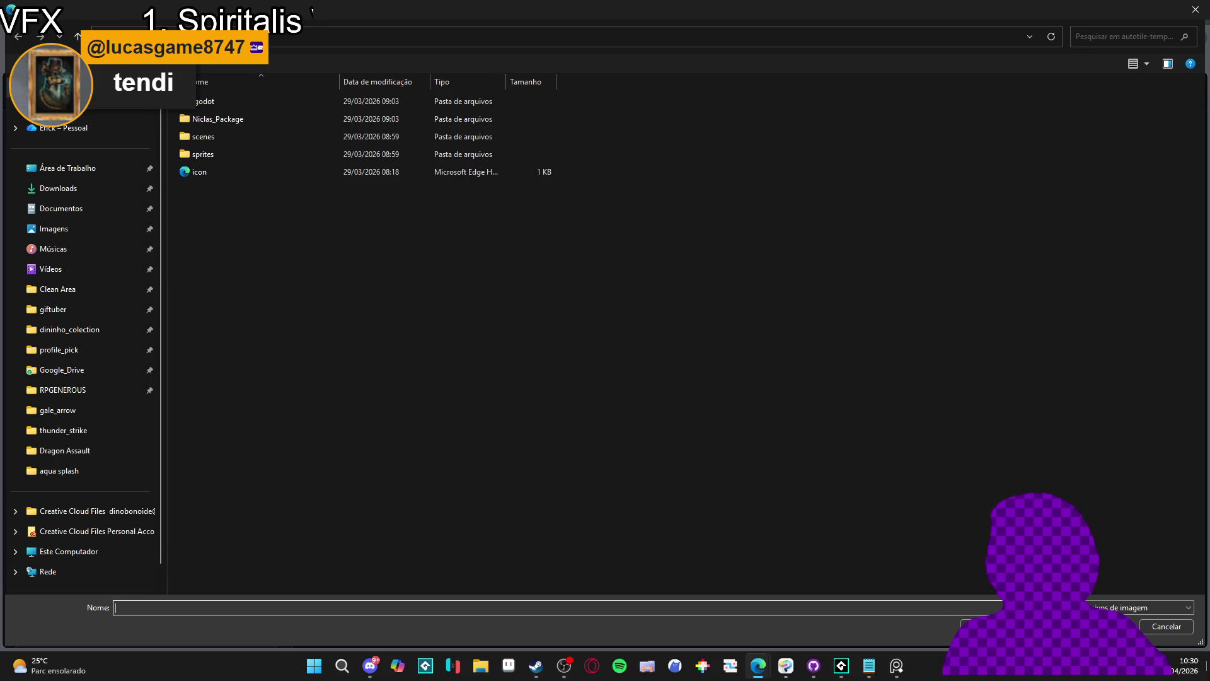
left_click(1166, 626)
scroll(153, 405, "down", 1)
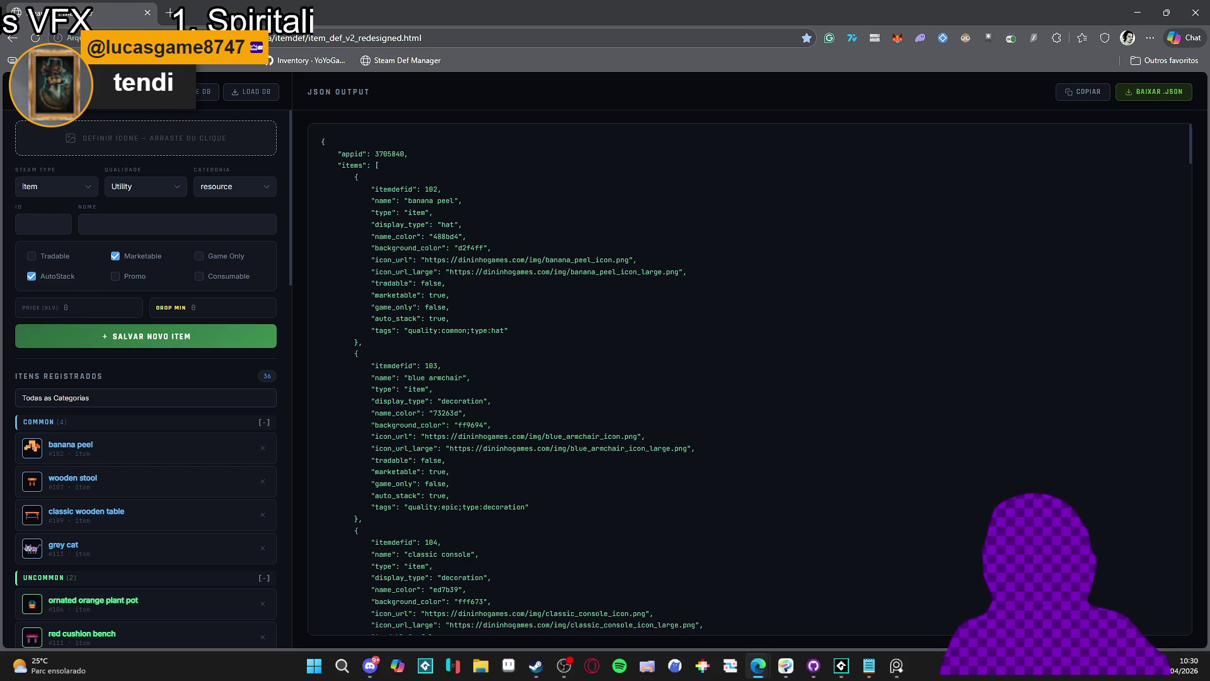
left_click(88, 193)
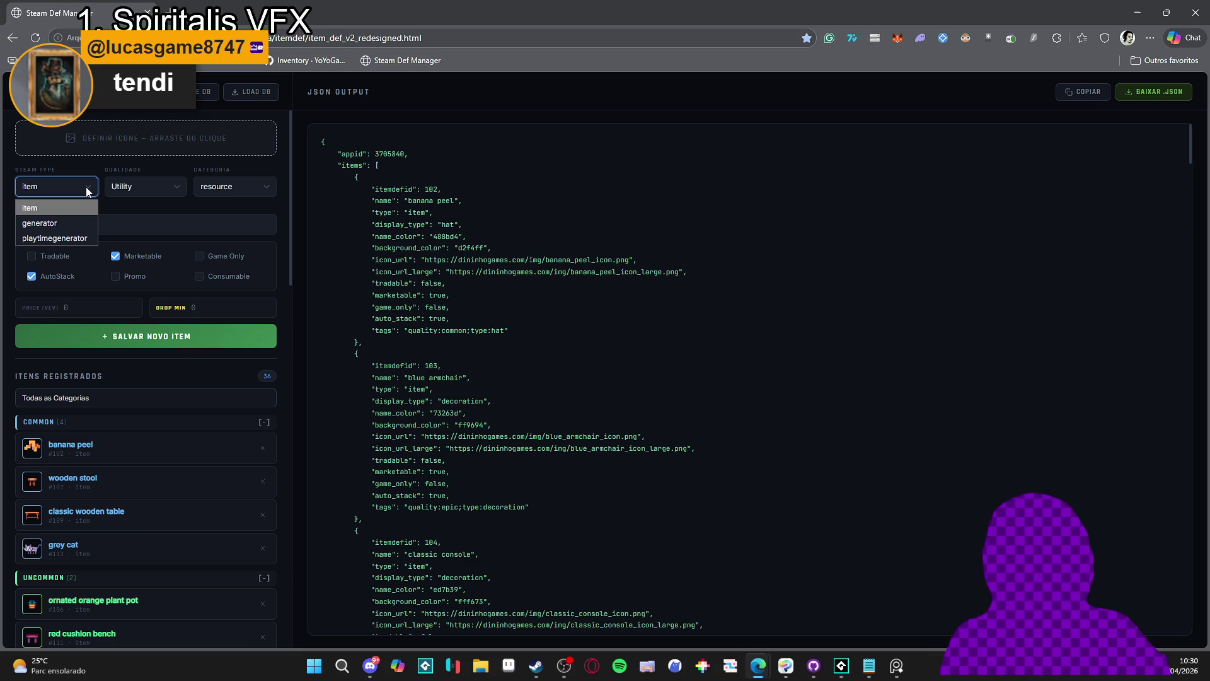
left_click(89, 192)
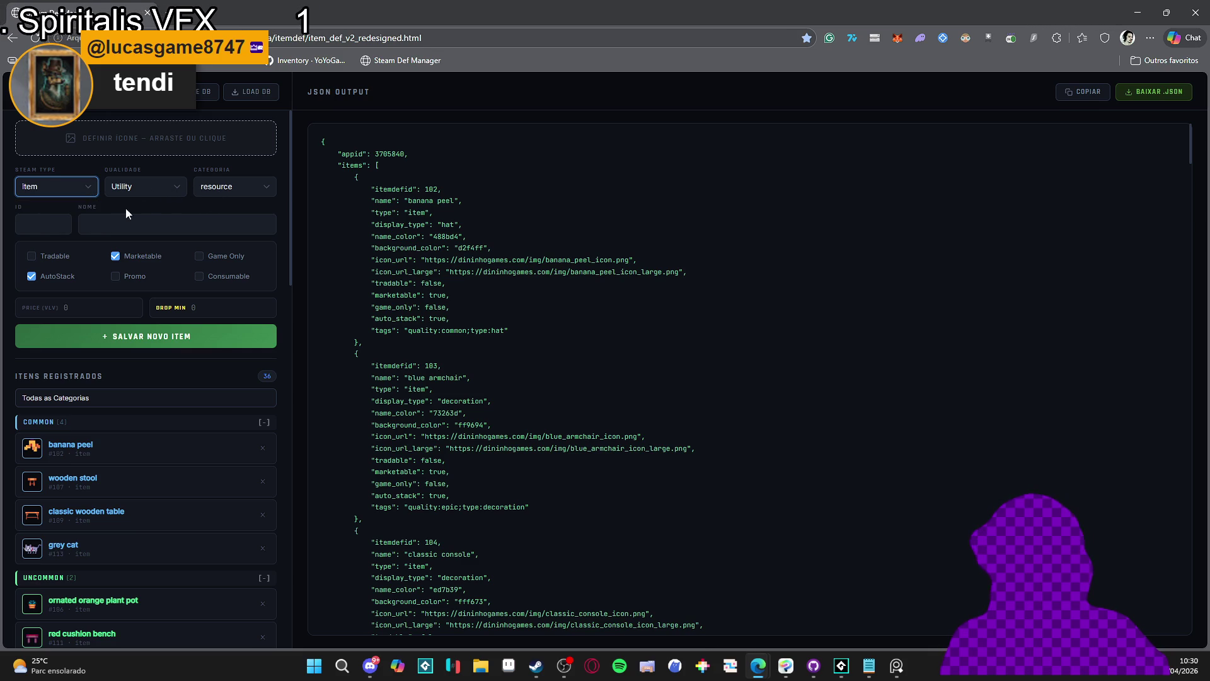
scroll(141, 532, "down", 15)
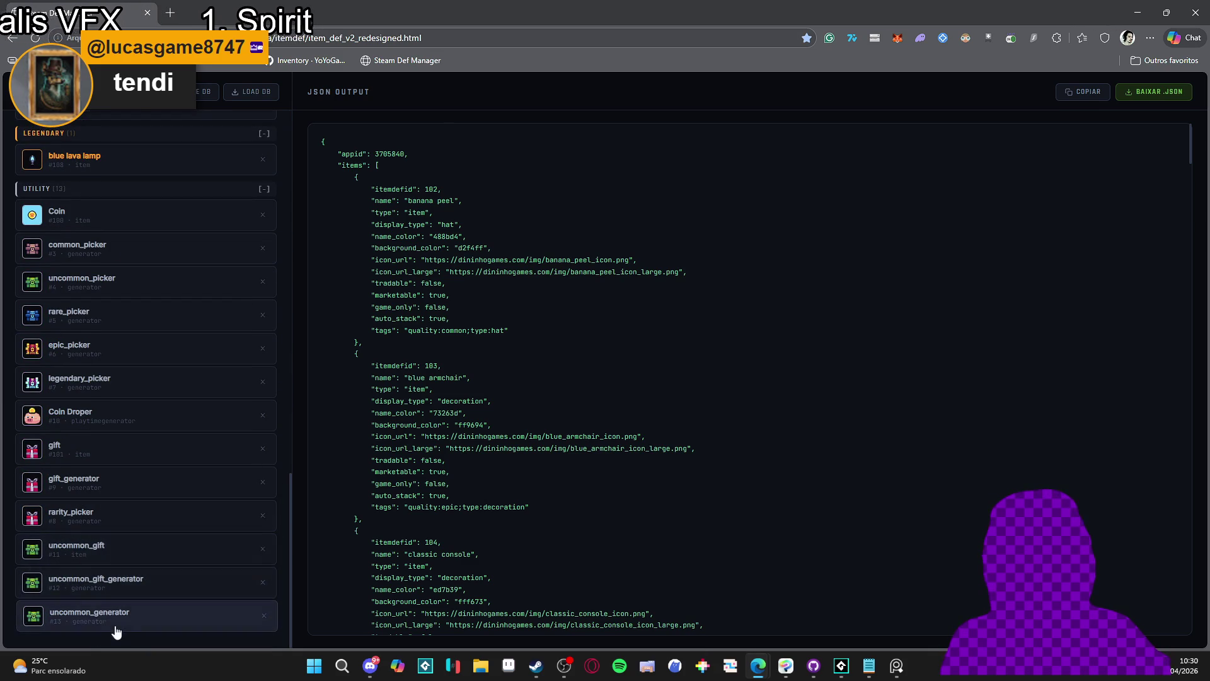
Save 'rare gift' as new item ID 14, unmarked Marketable and marked Promo
scroll(123, 574, "up", 20)
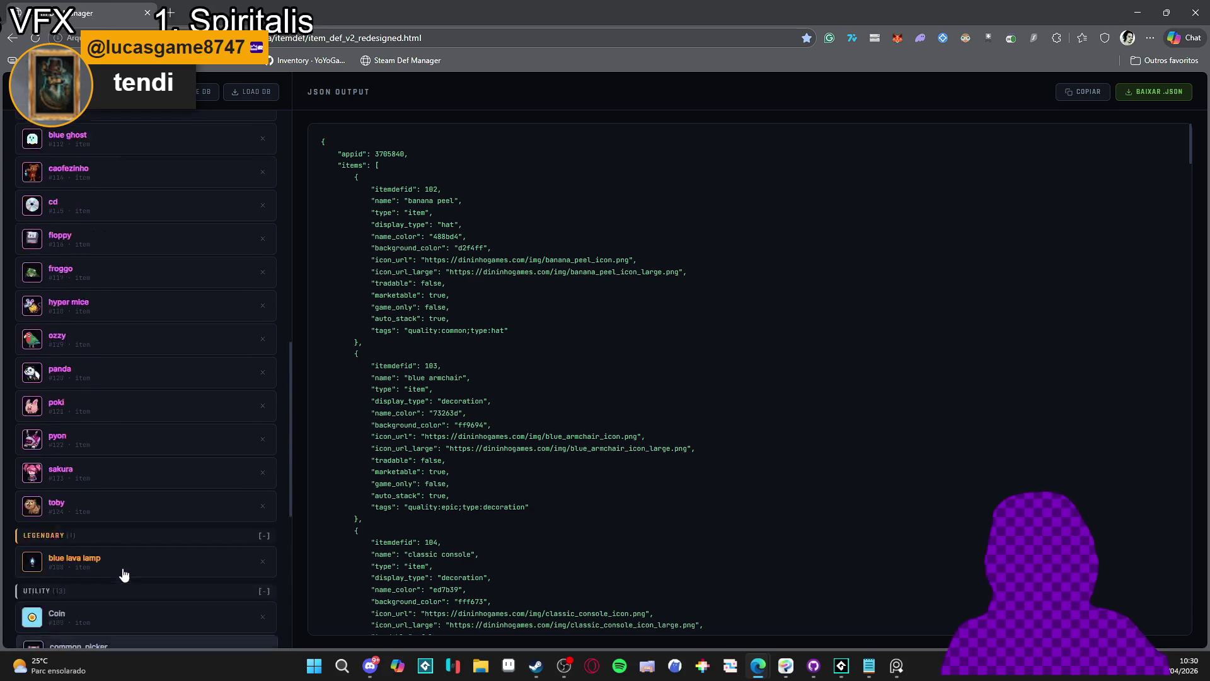
scroll(49, 298, "up", 2)
left_click(48, 222)
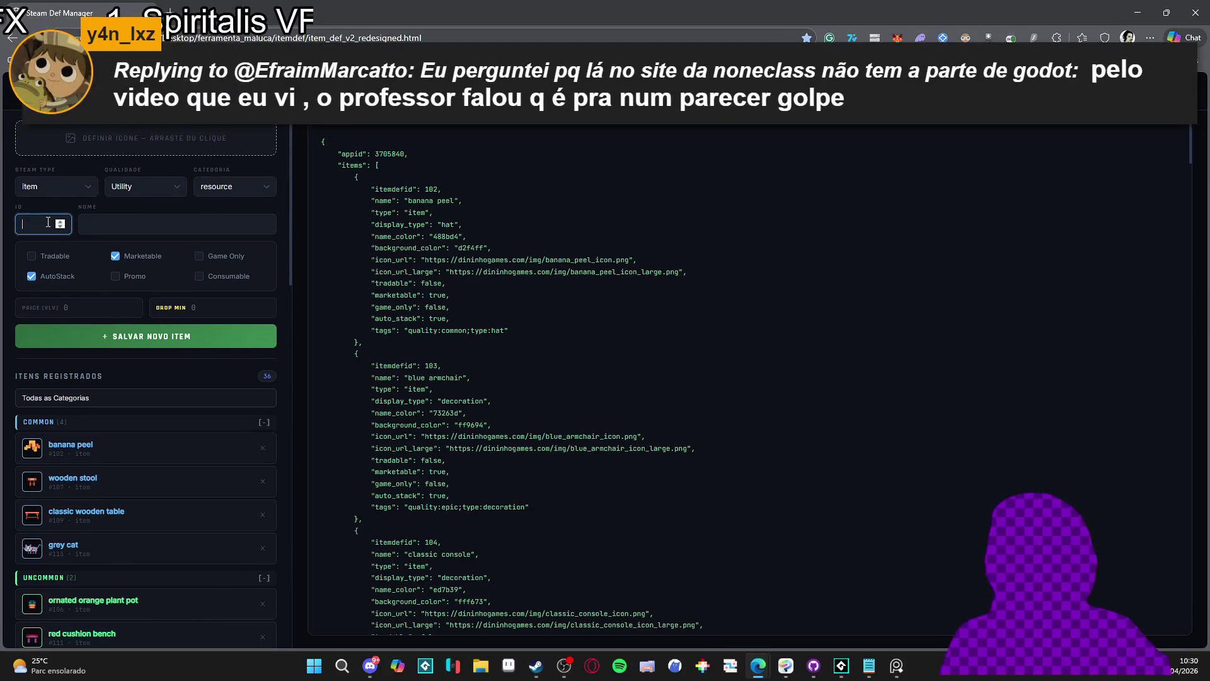
type("14")
scroll(150, 273, "down", 2)
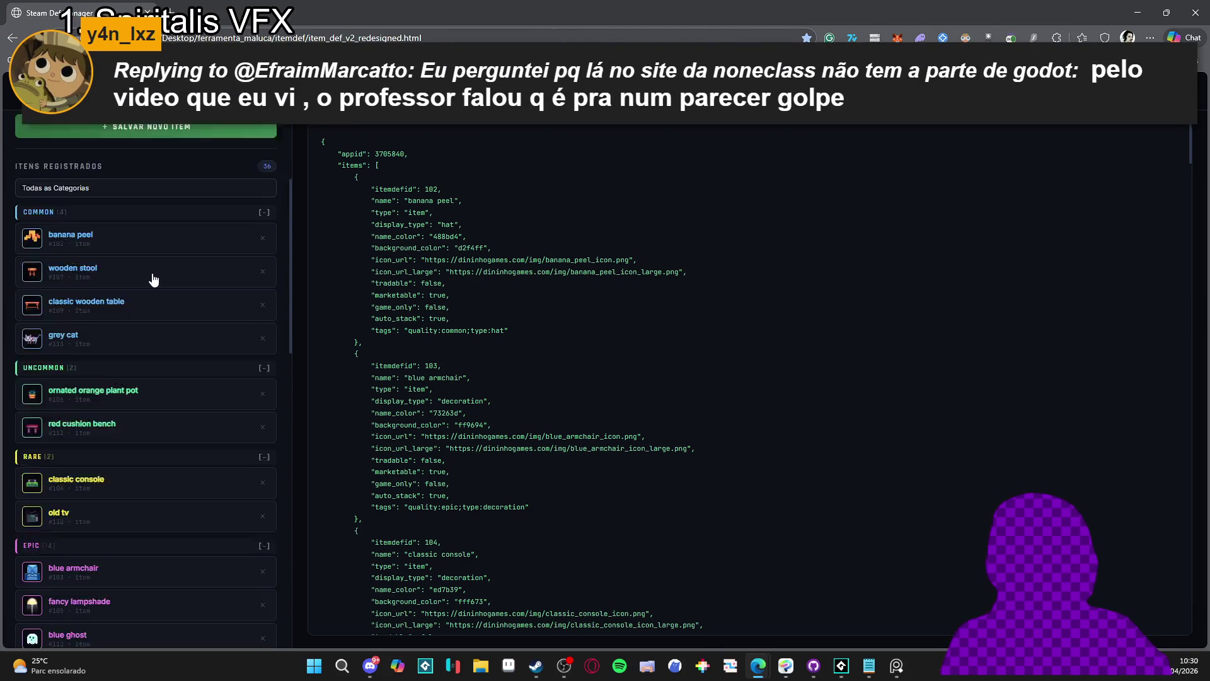
scroll(161, 267, "up", 2)
left_click(153, 226)
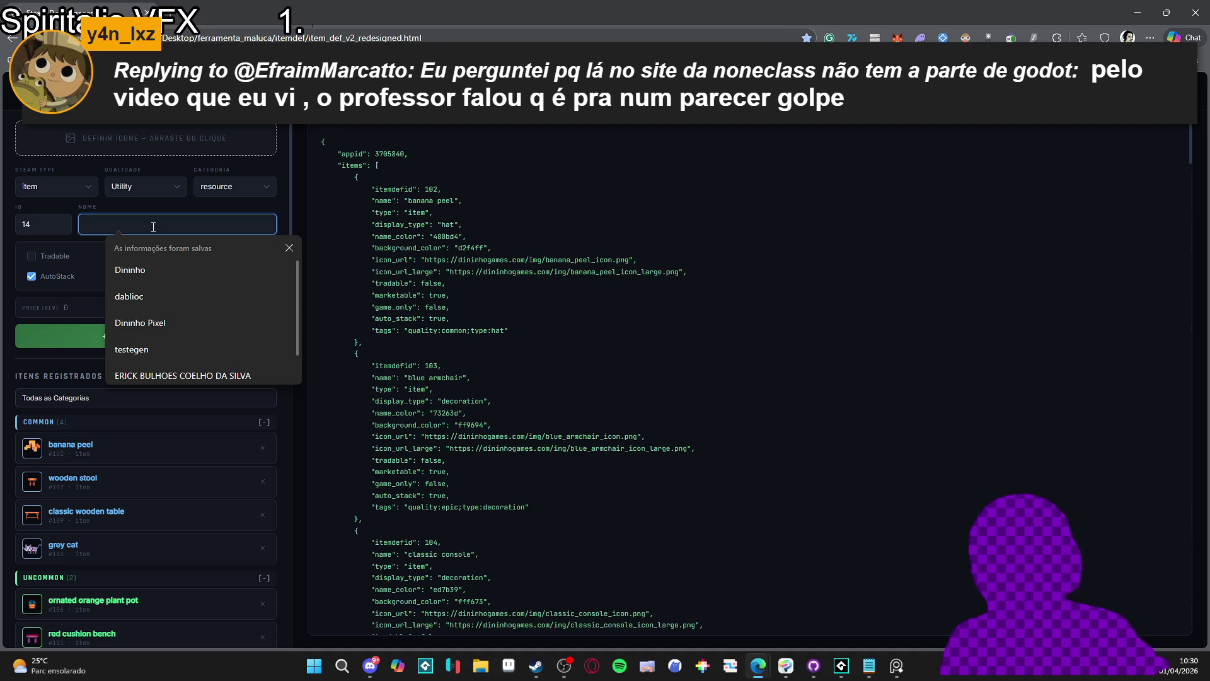
type("rare gift")
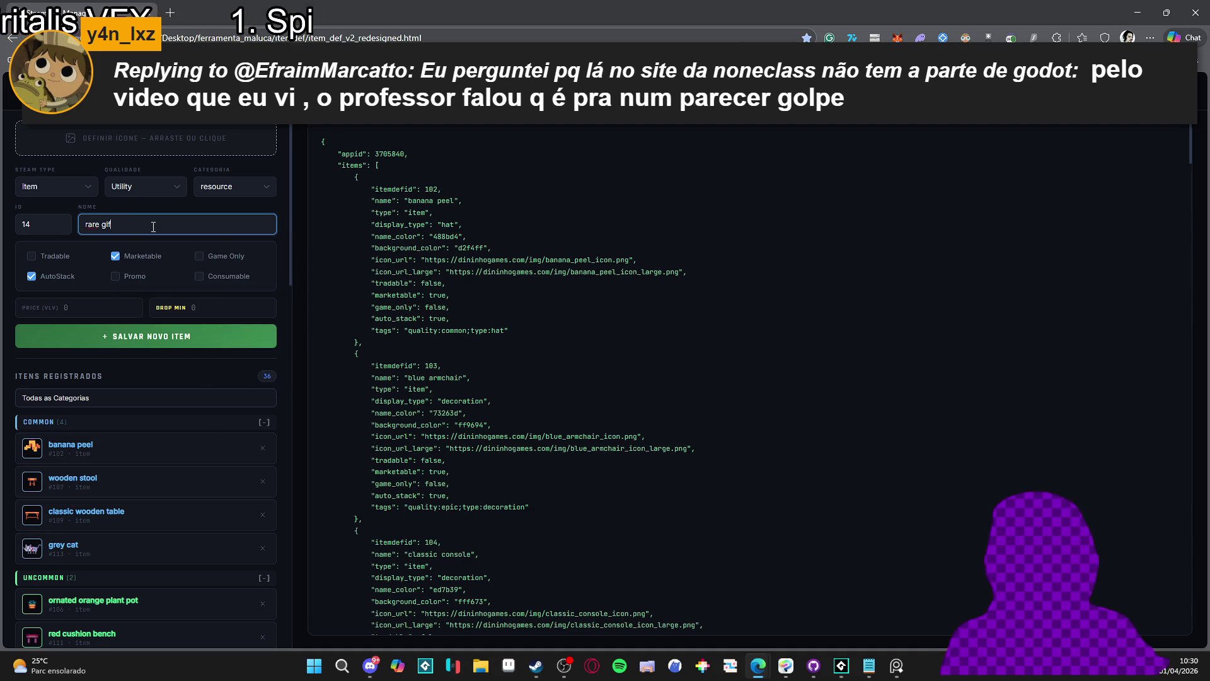
left_click(149, 256)
left_click(147, 276)
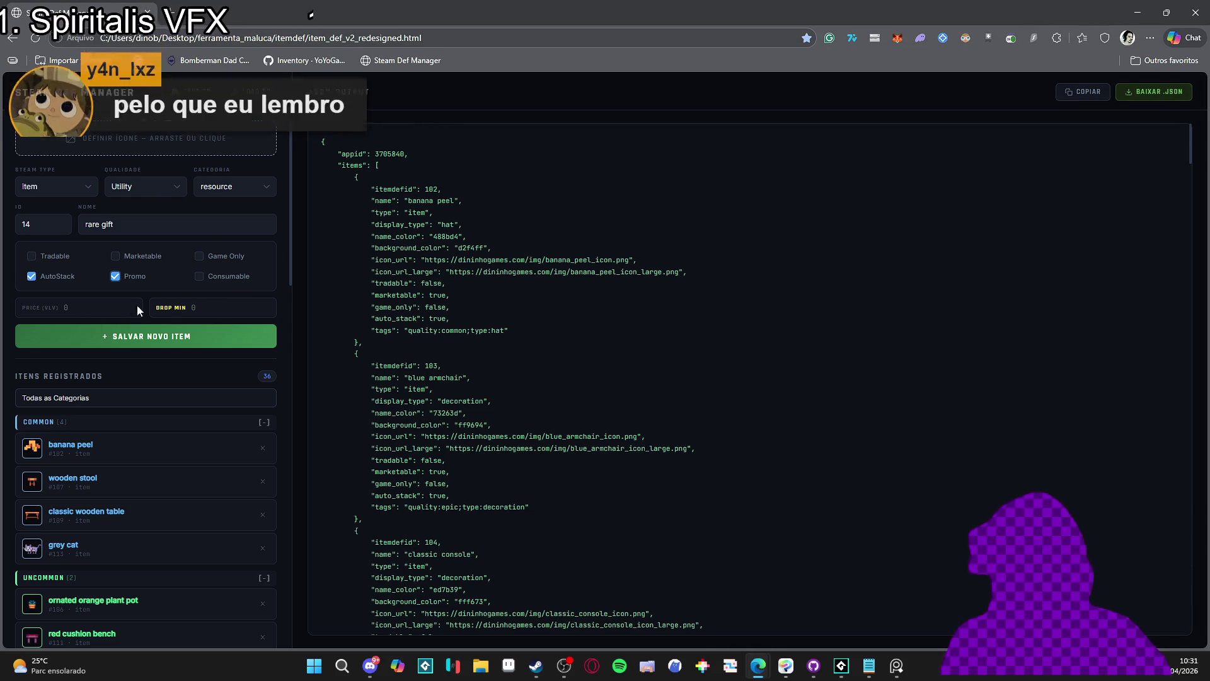
left_click(204, 347)
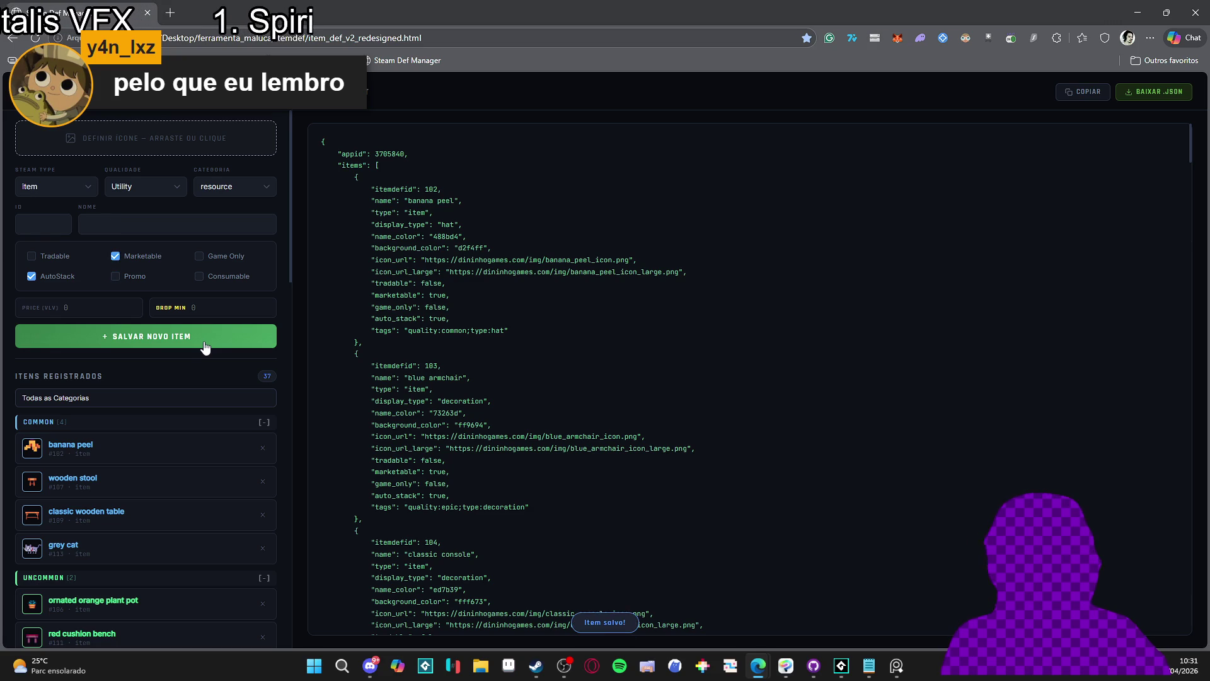
Set rare gift's icon to spr_gift_rare from Clean Area > desktop_pet > gifts and update it
scroll(222, 324, "down", 15)
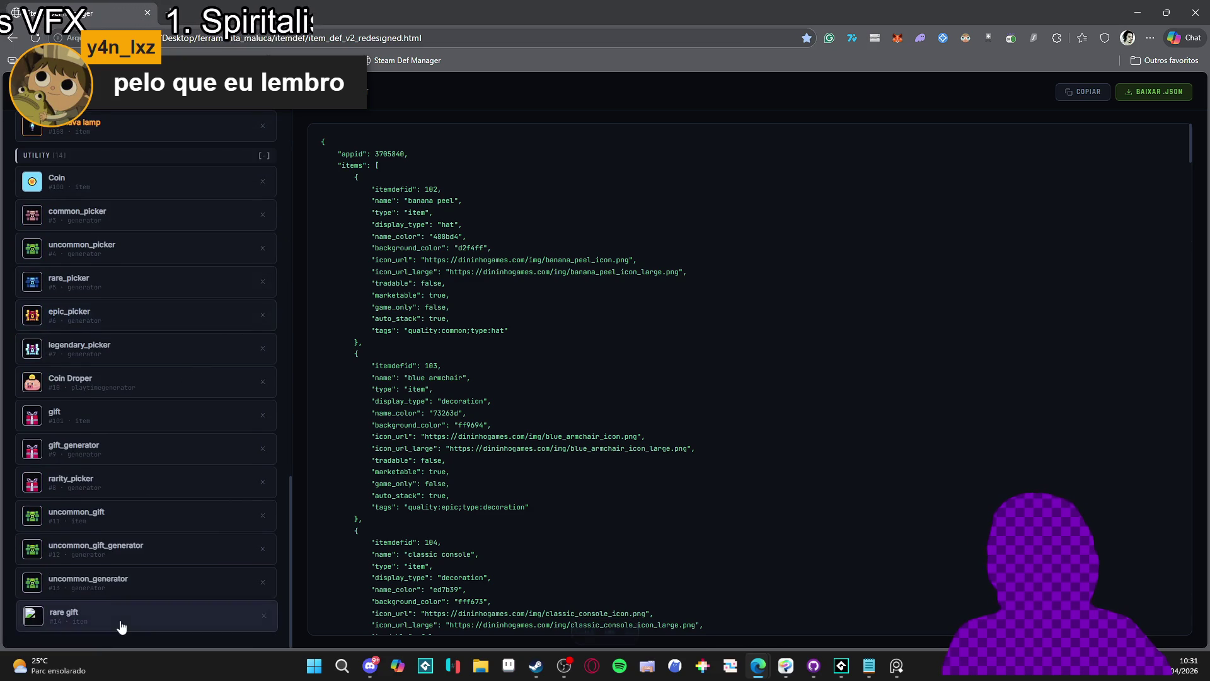
left_click(43, 626)
left_click(159, 151)
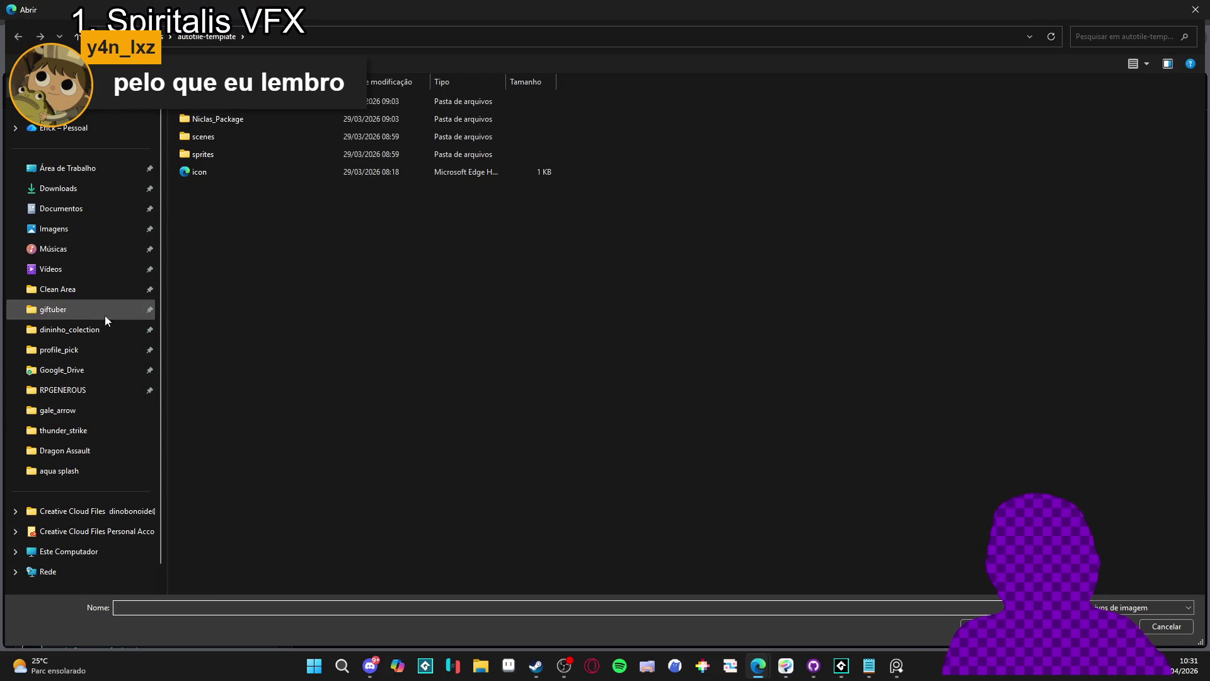
left_click(95, 293)
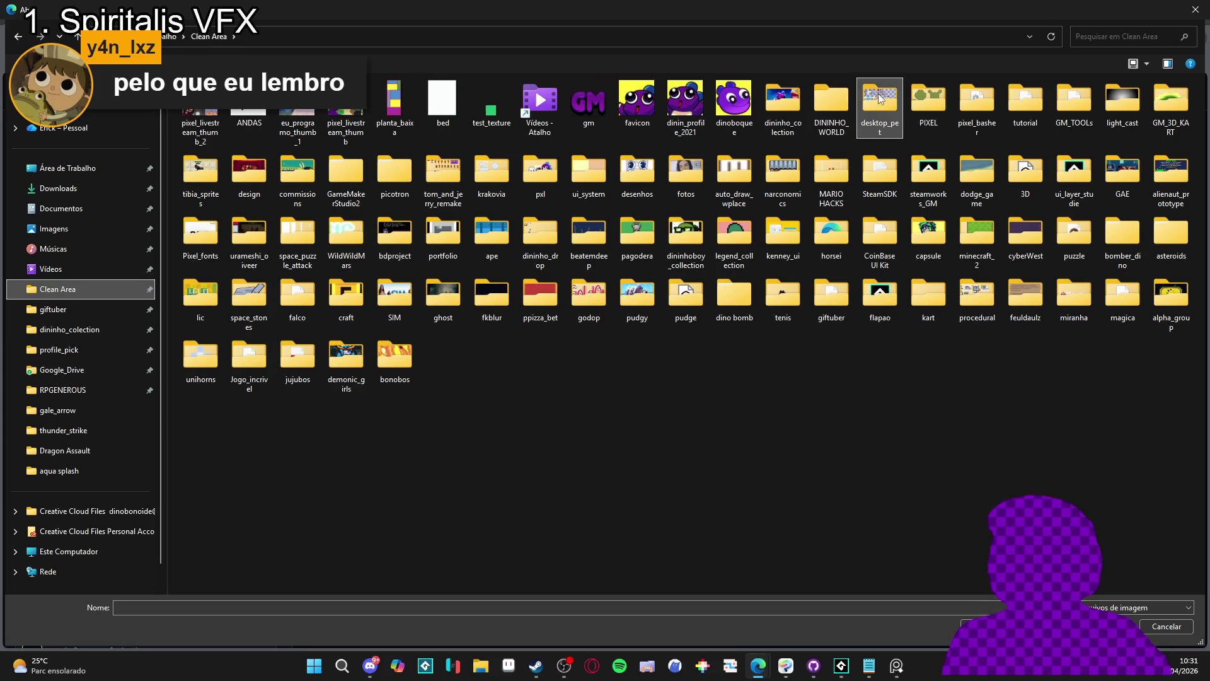
double_click(880, 107)
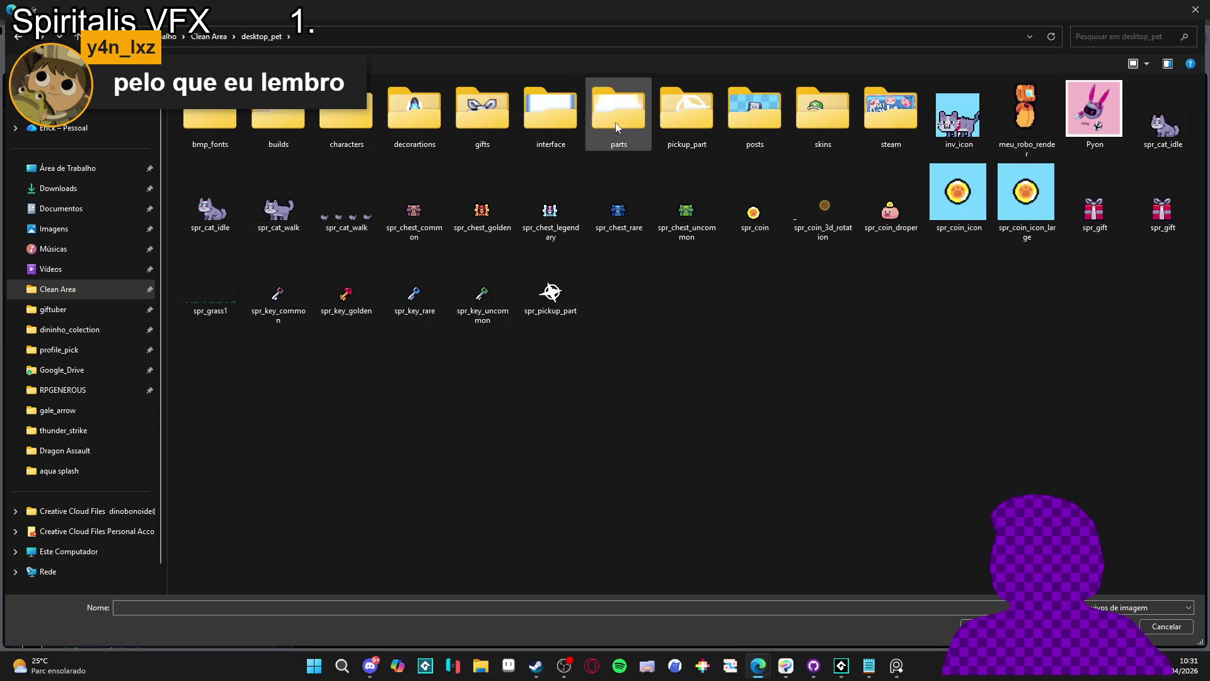
double_click(489, 119)
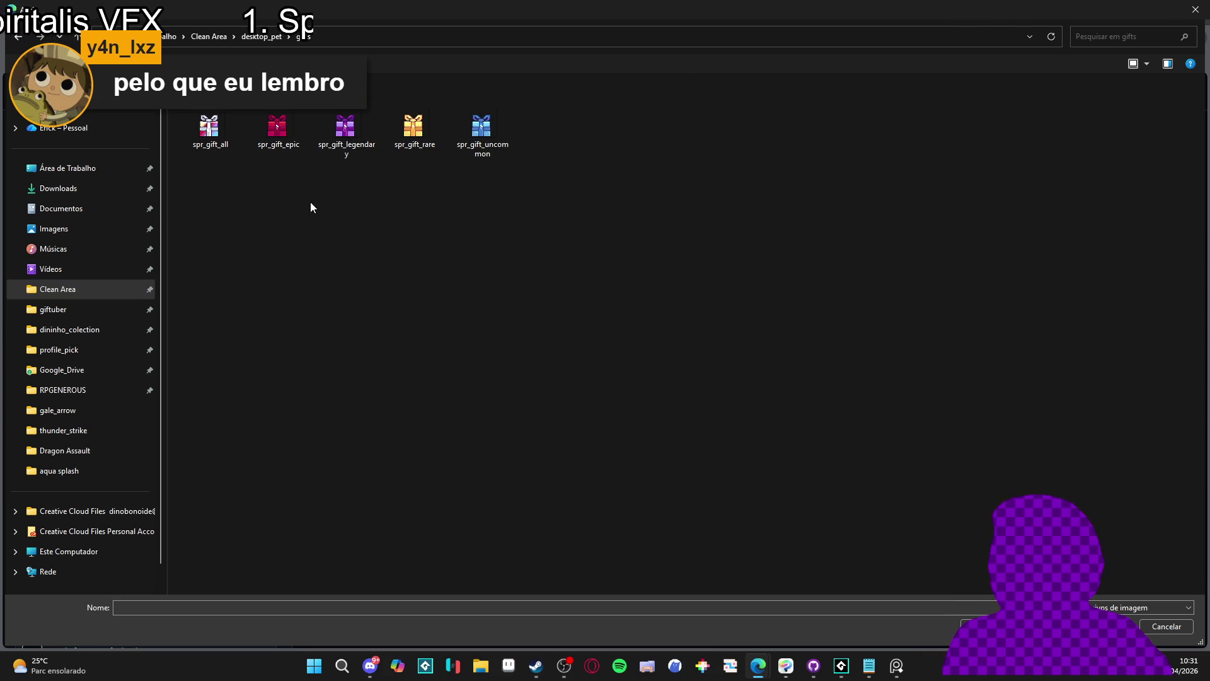
double_click(419, 130)
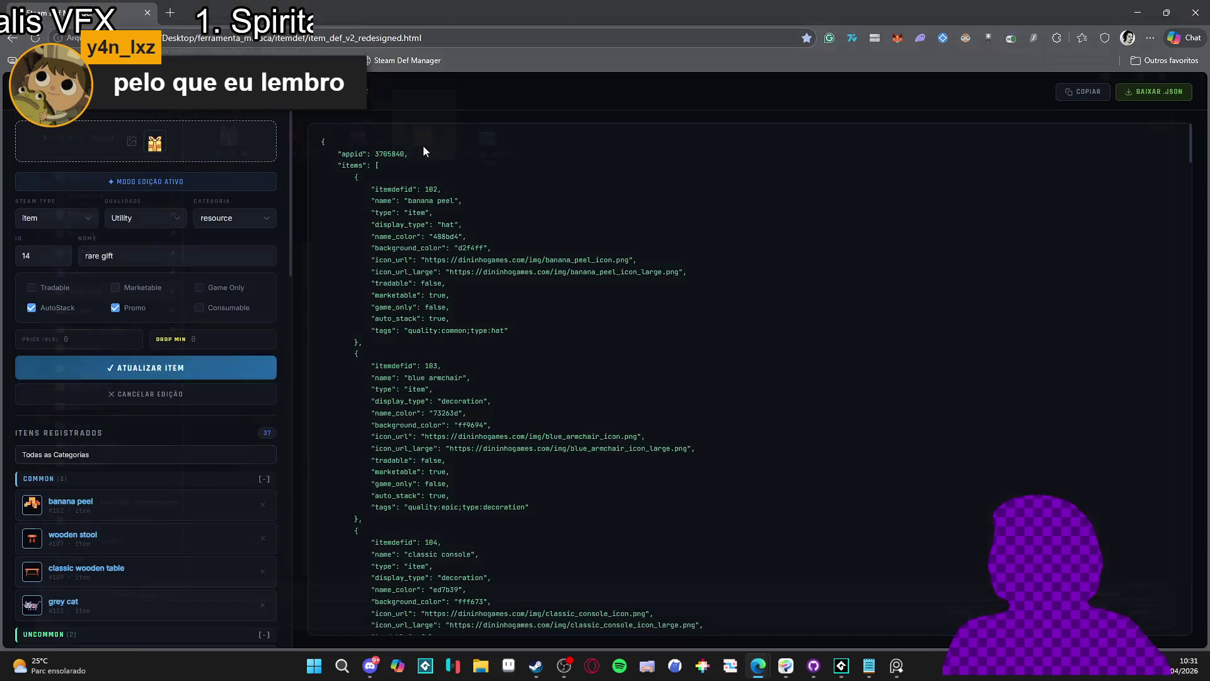
left_click(219, 367)
scroll(619, 429, "down", 15)
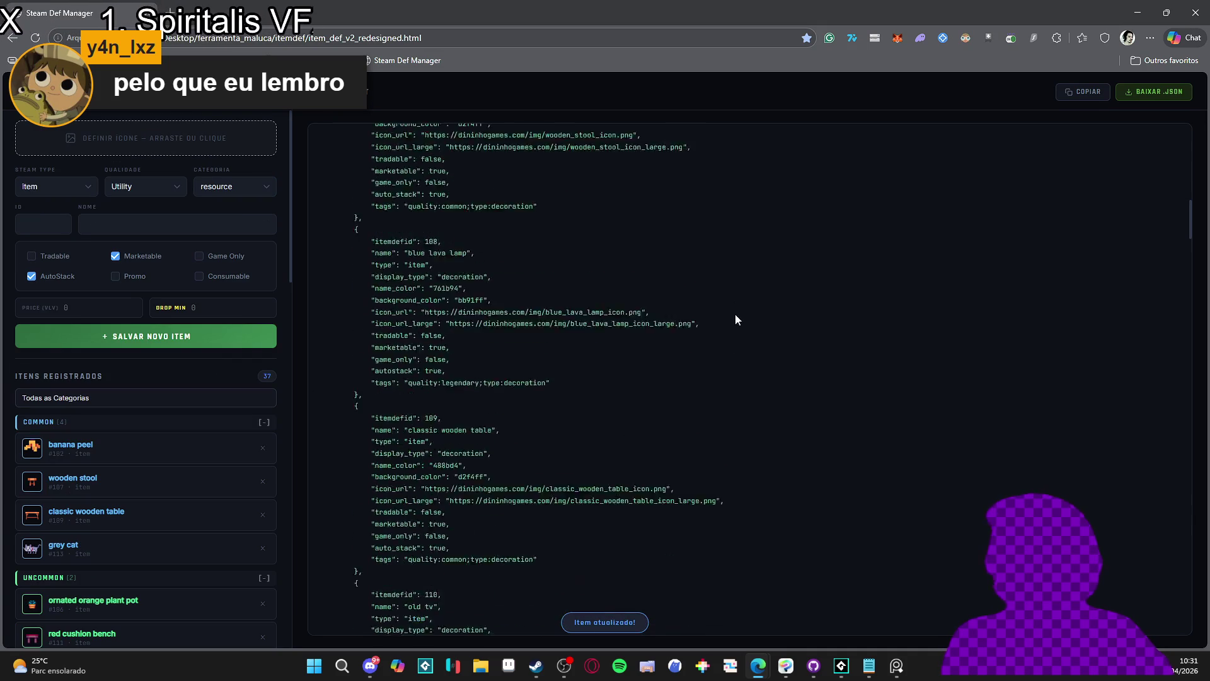
scroll(707, 625, "down", 10)
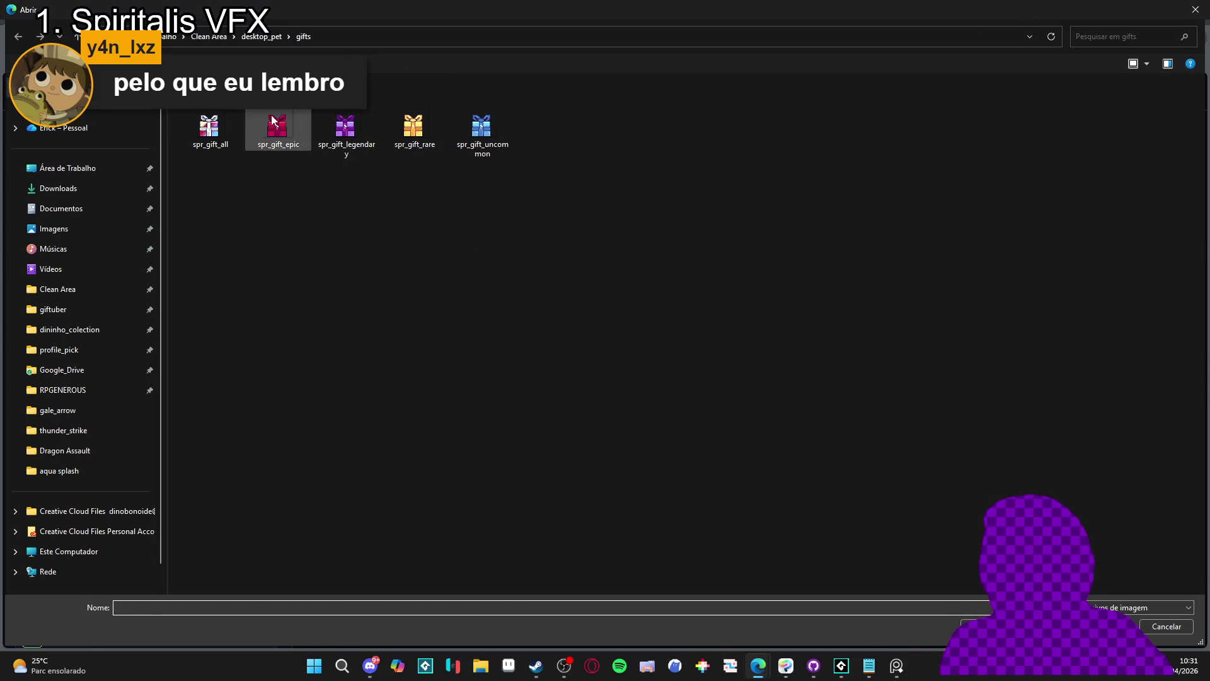
Save 'epic gift' as new Promo item ID 17 with the spr_gift_epic icon
double_click(274, 125)
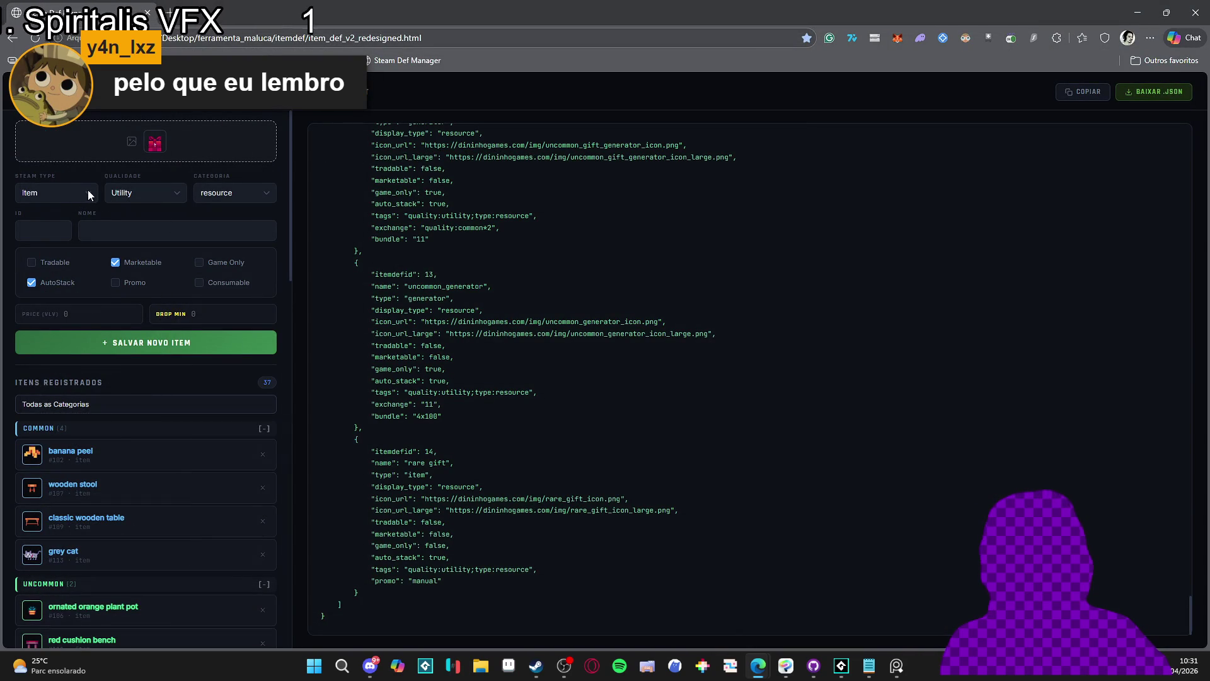
left_click(31, 230)
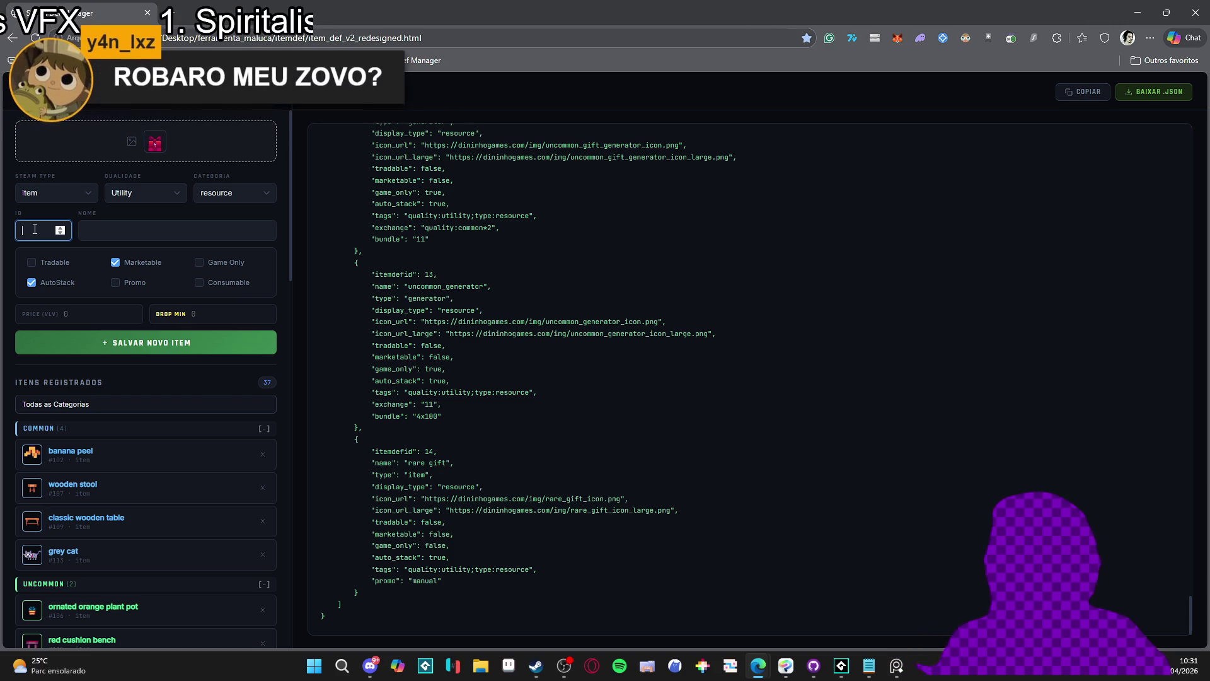
type("17")
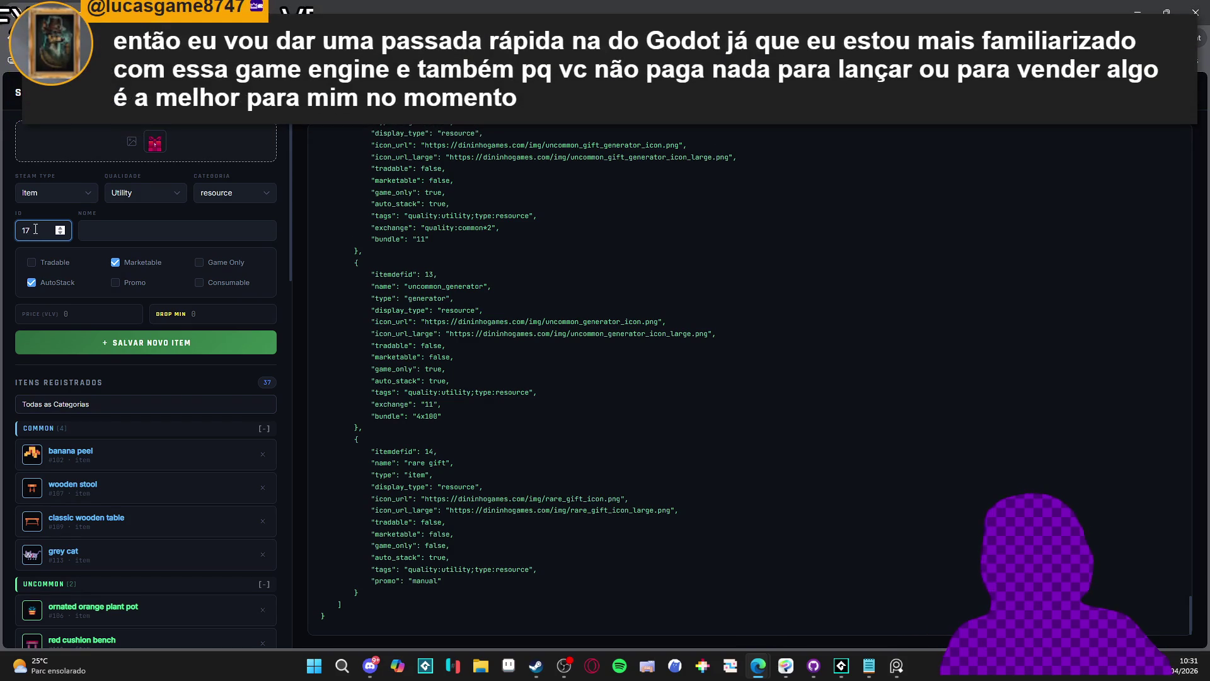
left_click(124, 230)
type("epic gift")
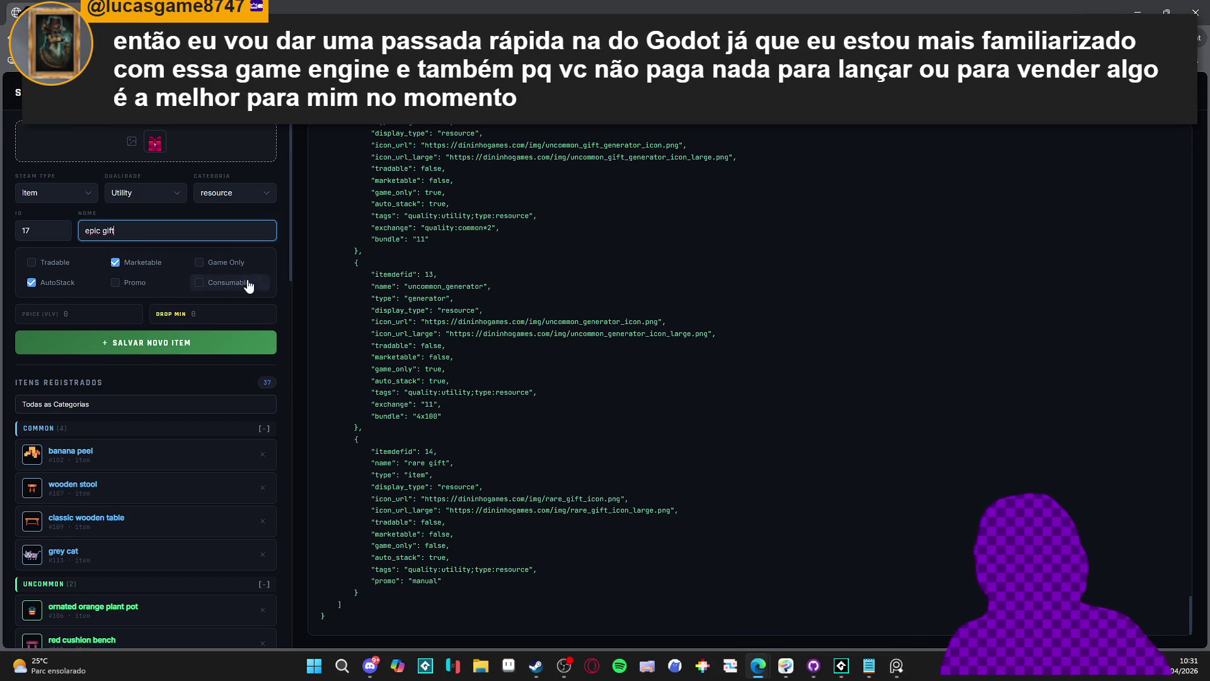
left_click(116, 283)
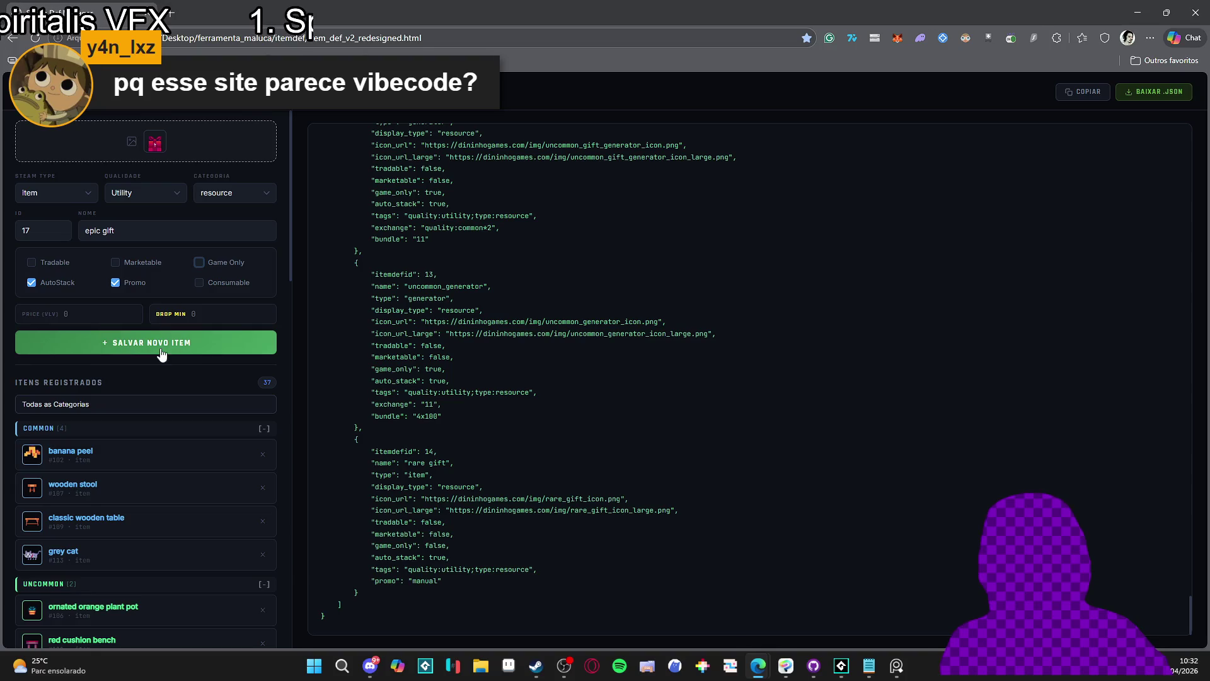
left_click(163, 351)
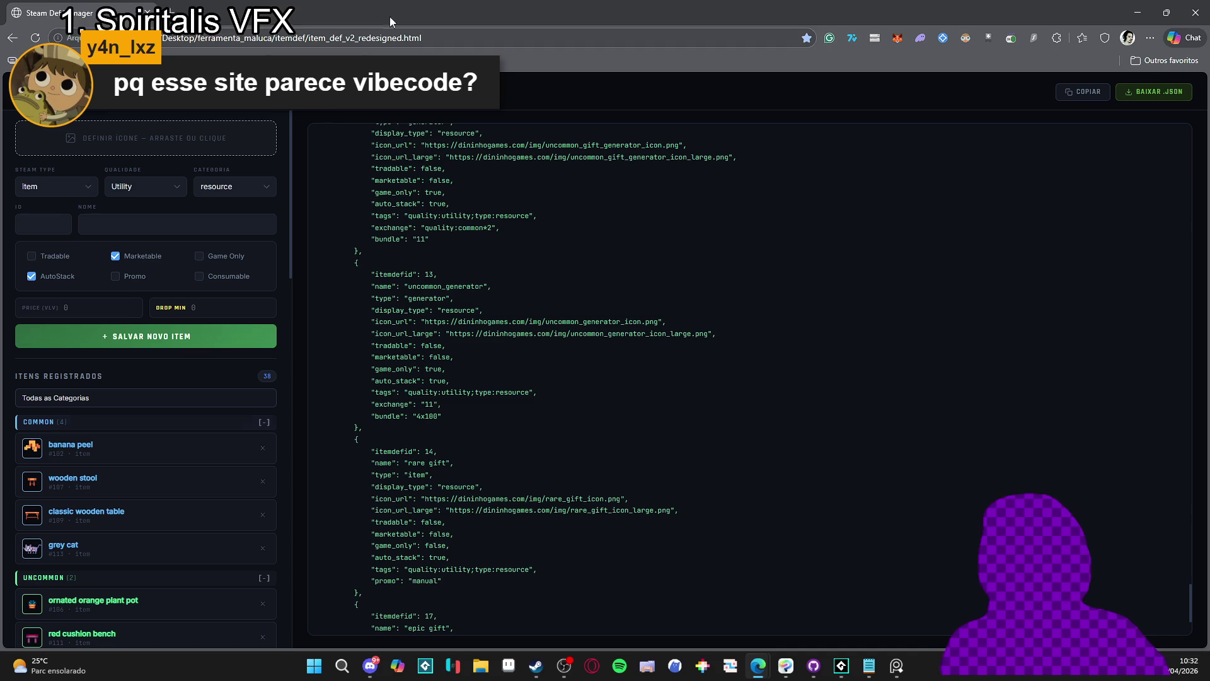
left_click(442, 37)
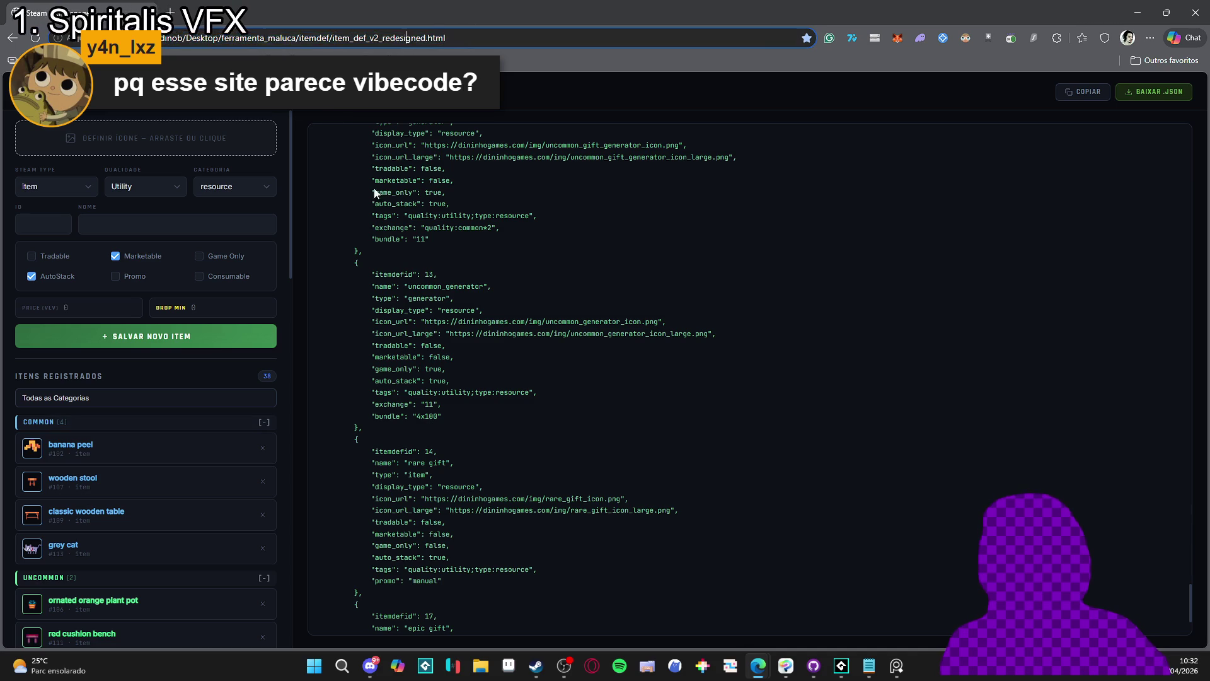
Switch briefly to OBS, then scroll the list and JSON to confirm legendary gift (ID 20) follows epic gift
left_click(389, 340)
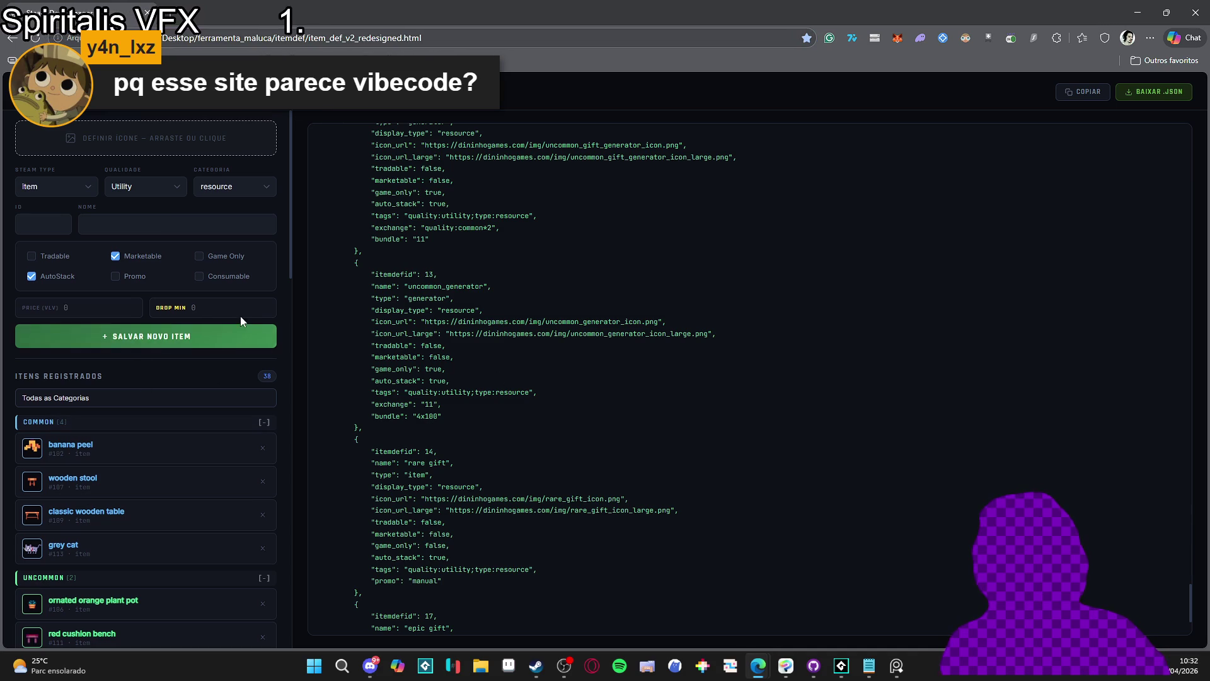
scroll(240, 316, "down", 15)
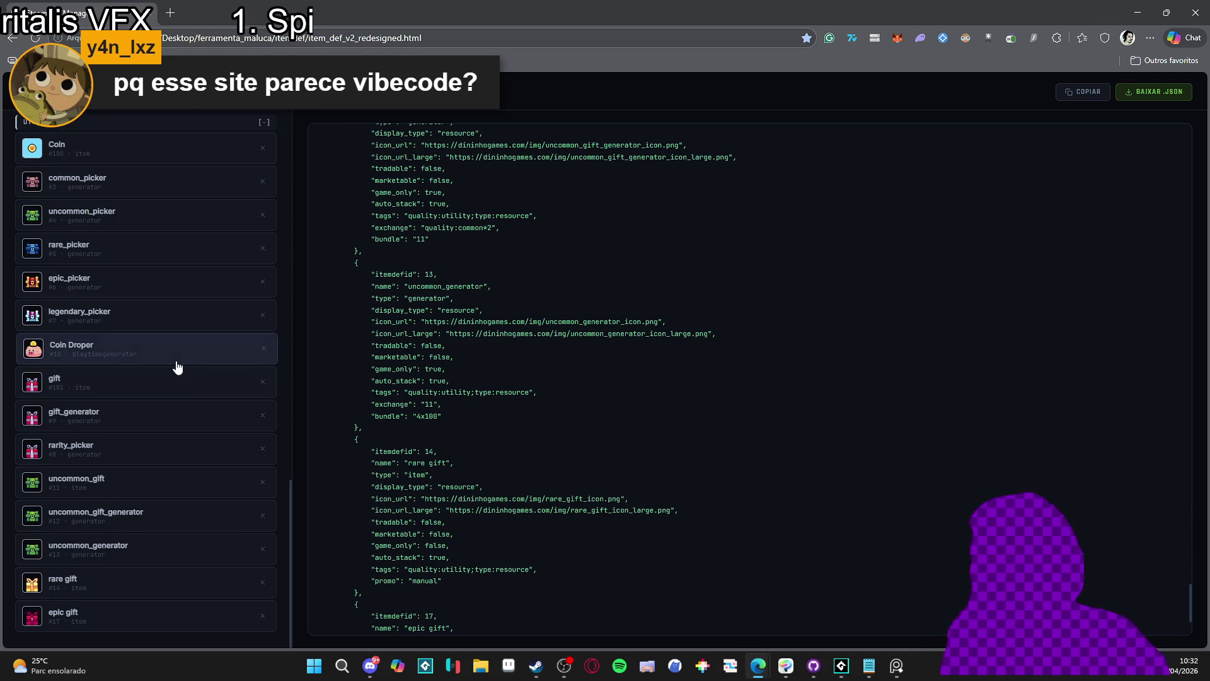
scroll(175, 369, "up", 10)
scroll(176, 368, "up", 7)
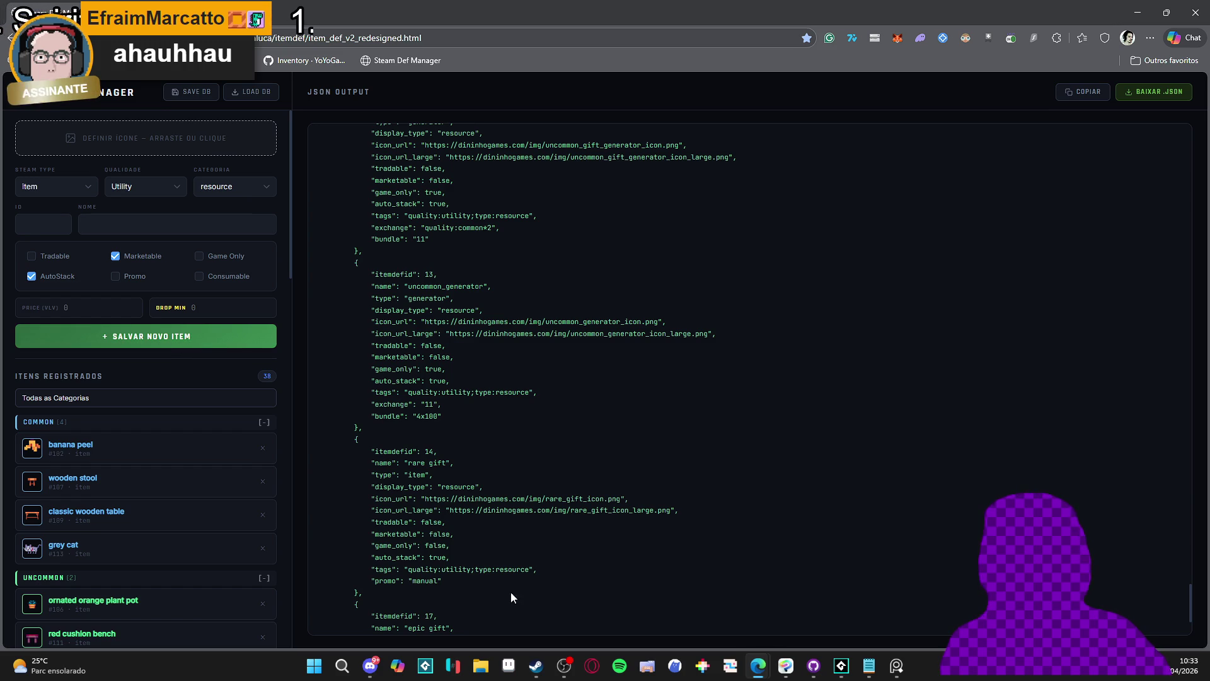
left_click(567, 666)
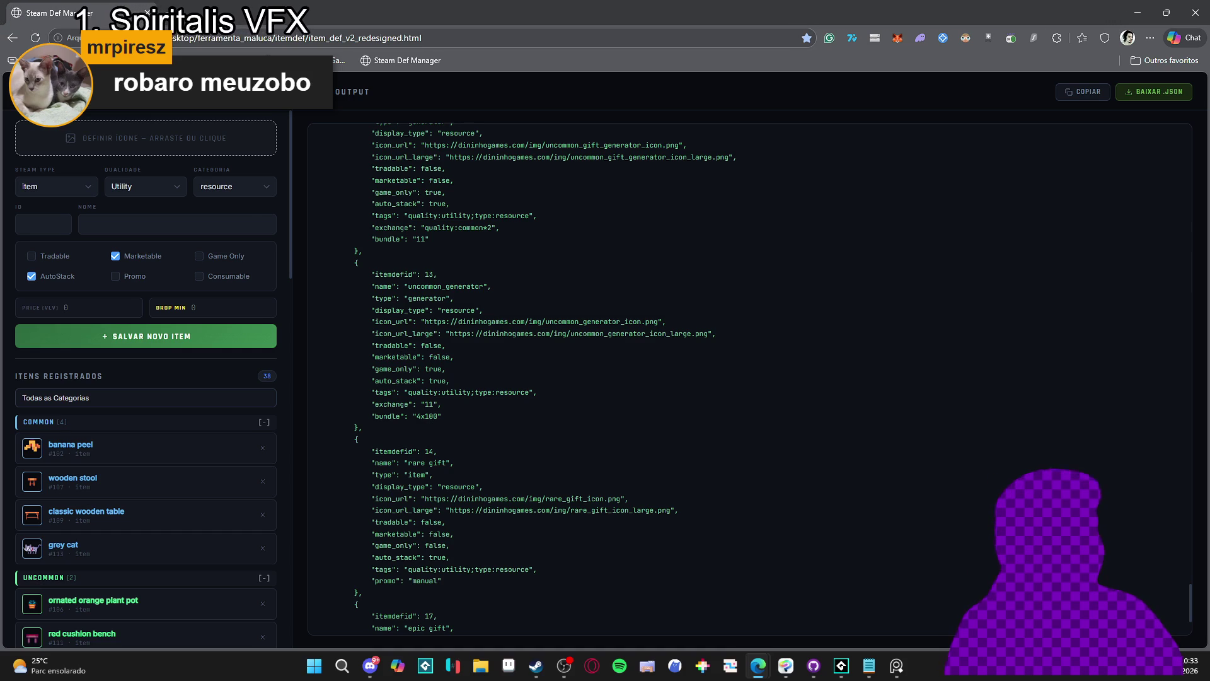
scroll(503, 473, "down", 3)
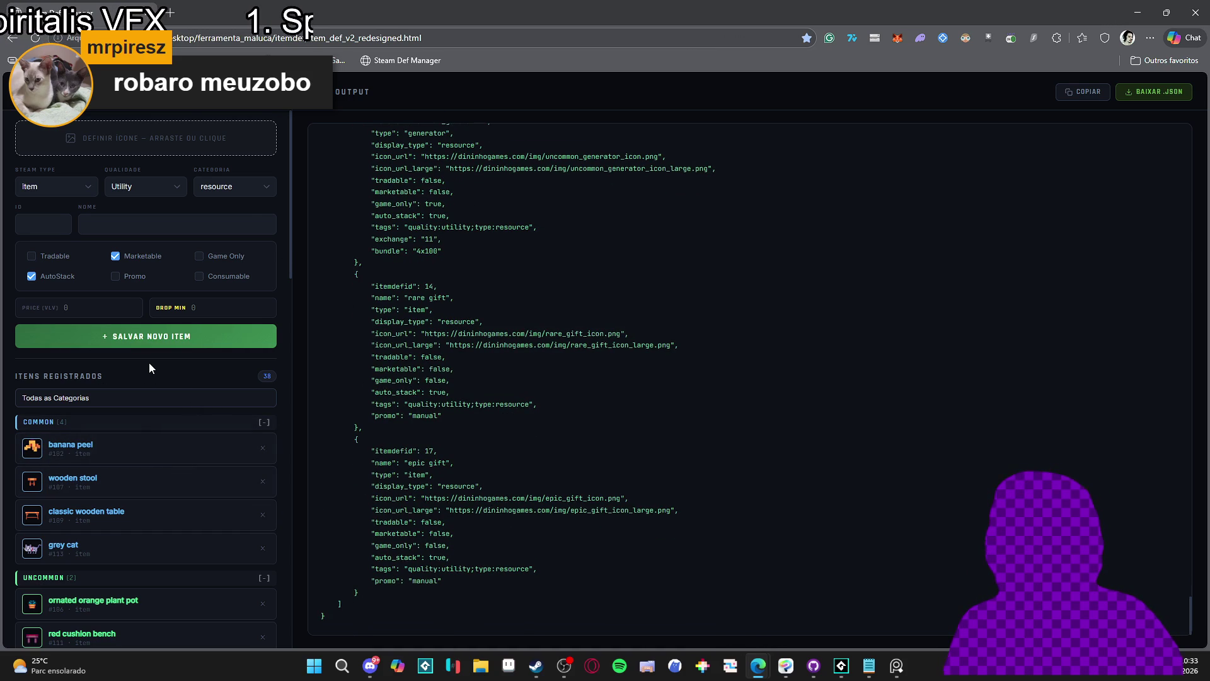
scroll(395, 374, "up", 5)
scroll(441, 373, "down", 3)
scroll(121, 636, "down", 10)
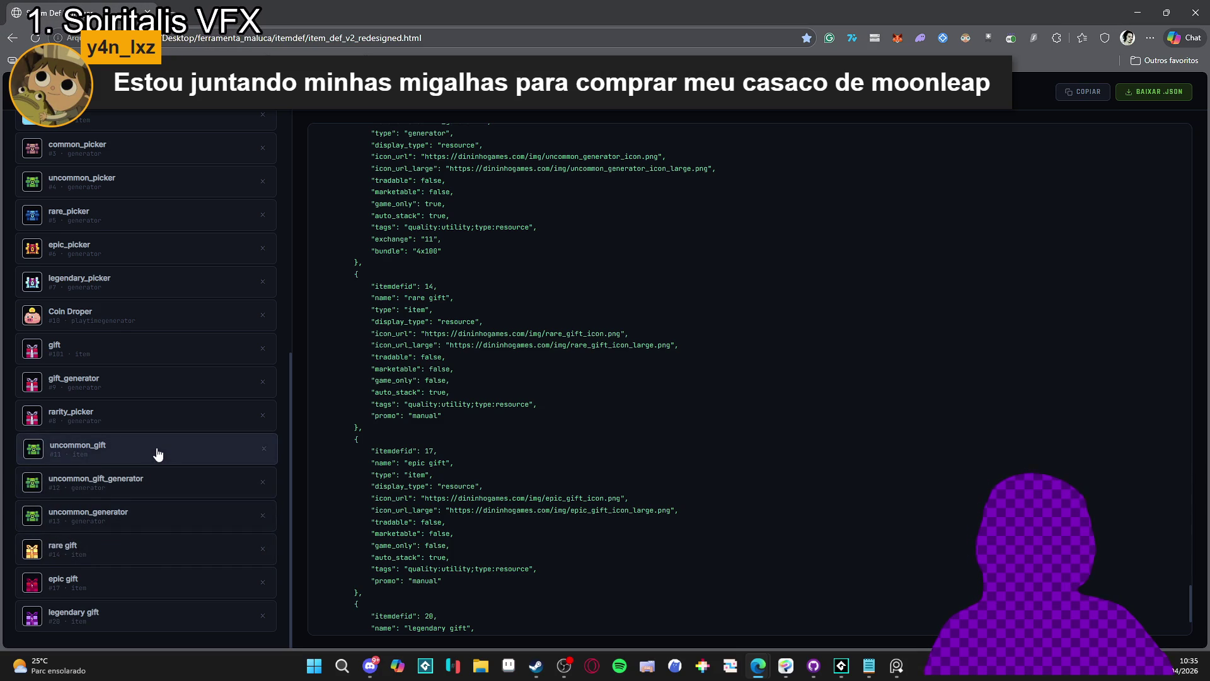
Give uncommon_gift the spr_gift_uncommon icon and update the item
left_click(157, 454)
left_click(147, 158)
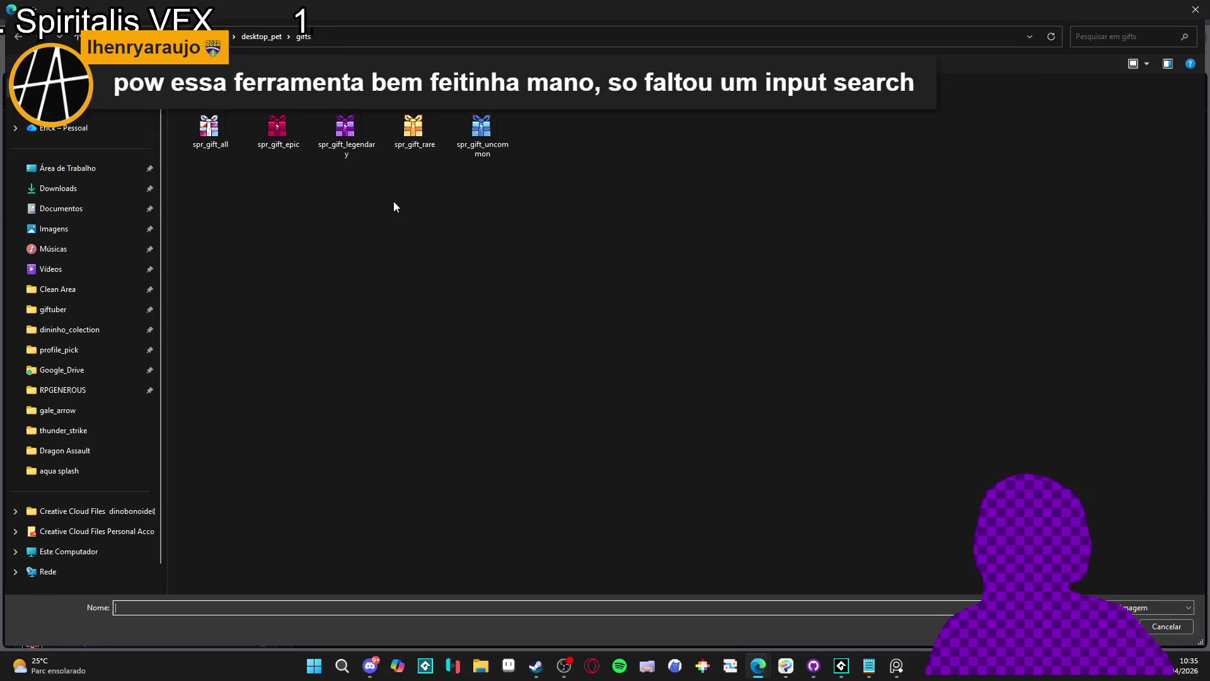
double_click(468, 139)
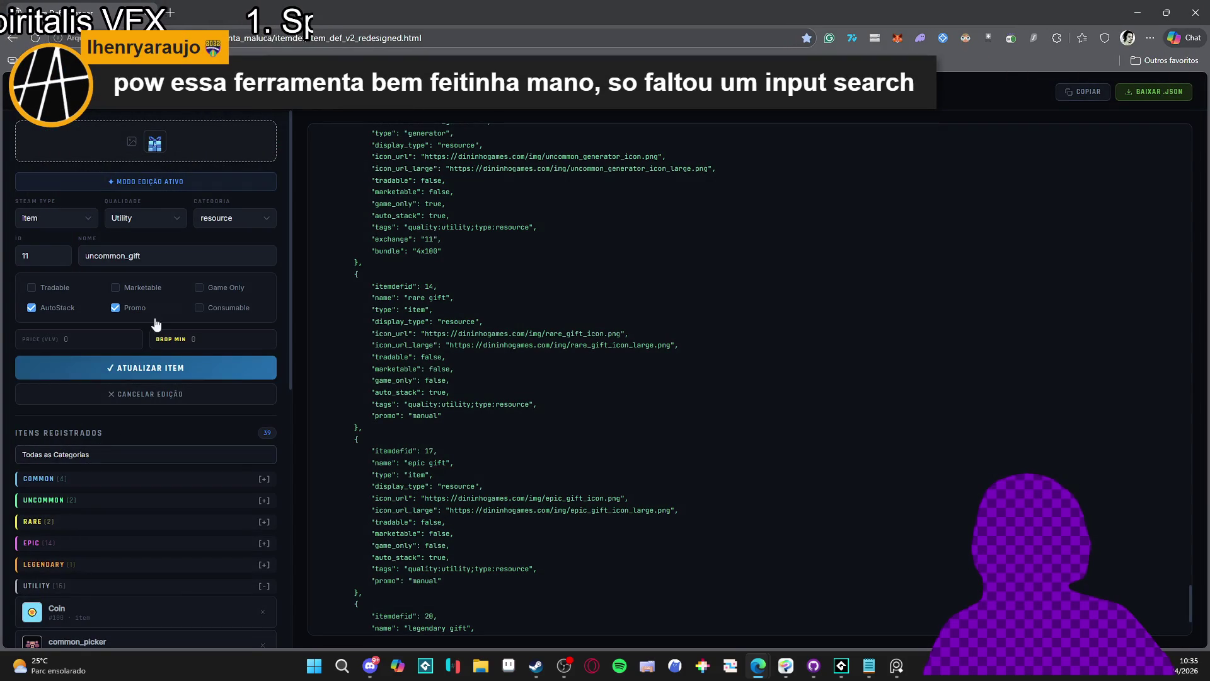
left_click(151, 369)
scroll(153, 441, "down", 8)
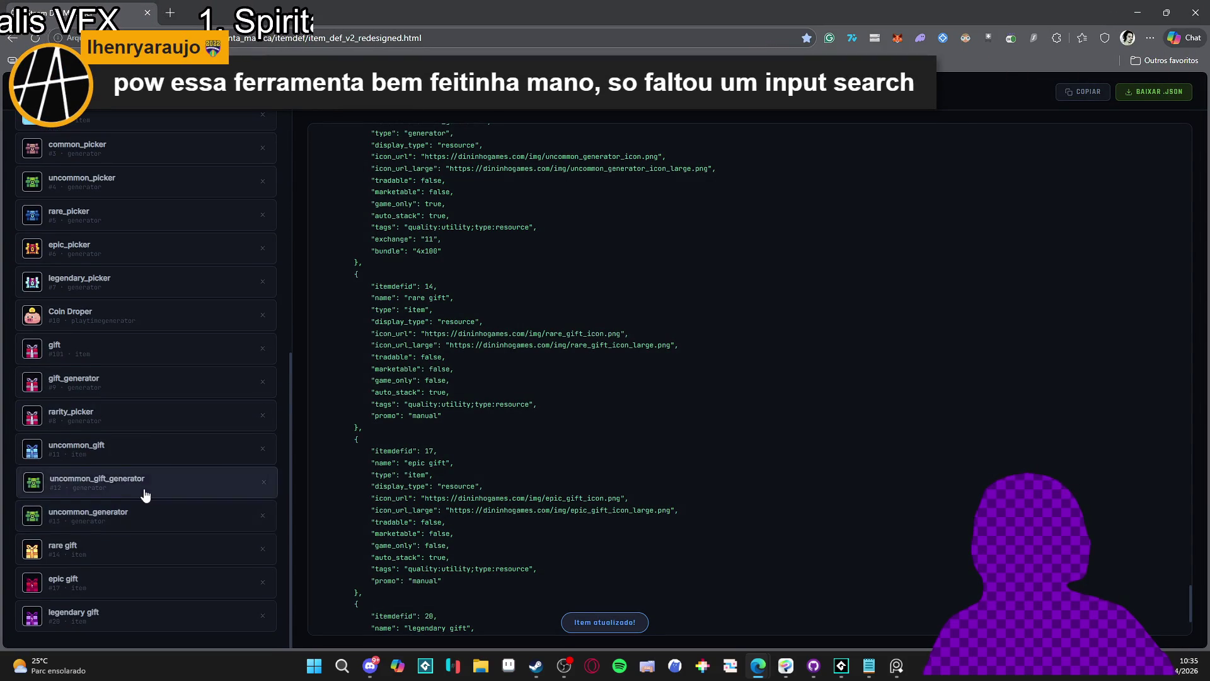
Set uncommon_gift_generator (ID 12) to the spr_gift_uncommon icon, saving the update twice
left_click(145, 494)
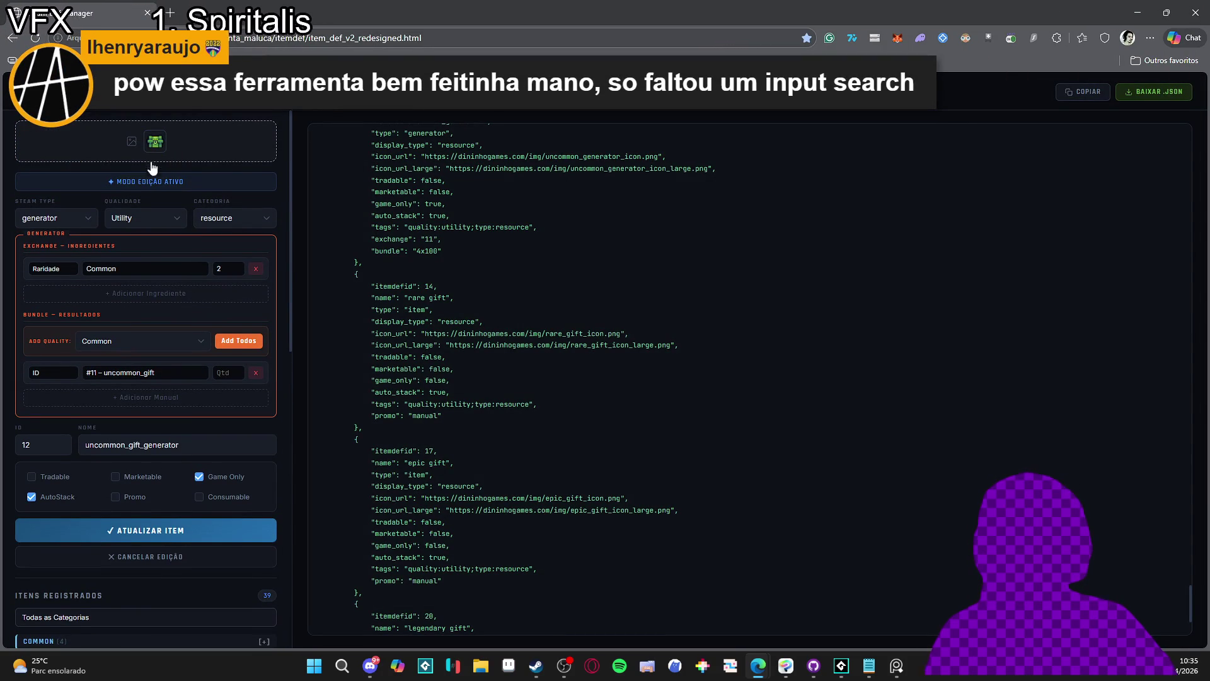
left_click(165, 143)
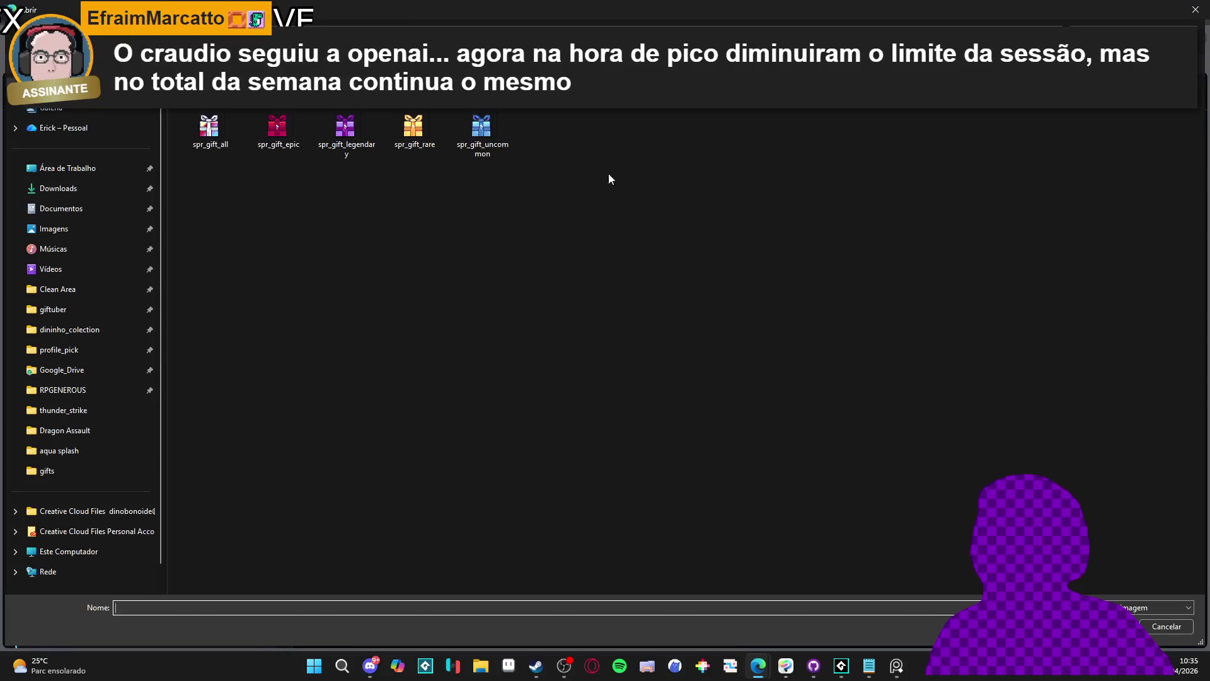
double_click(493, 126)
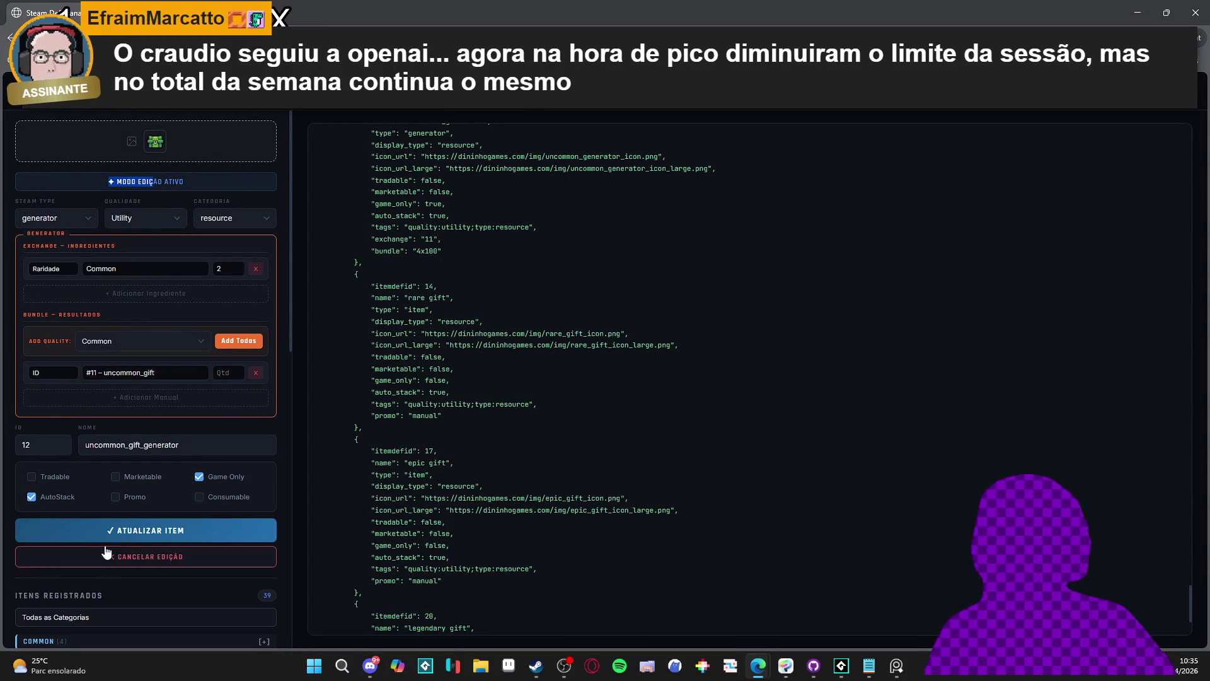
left_click(122, 526)
scroll(122, 524, "down", 5)
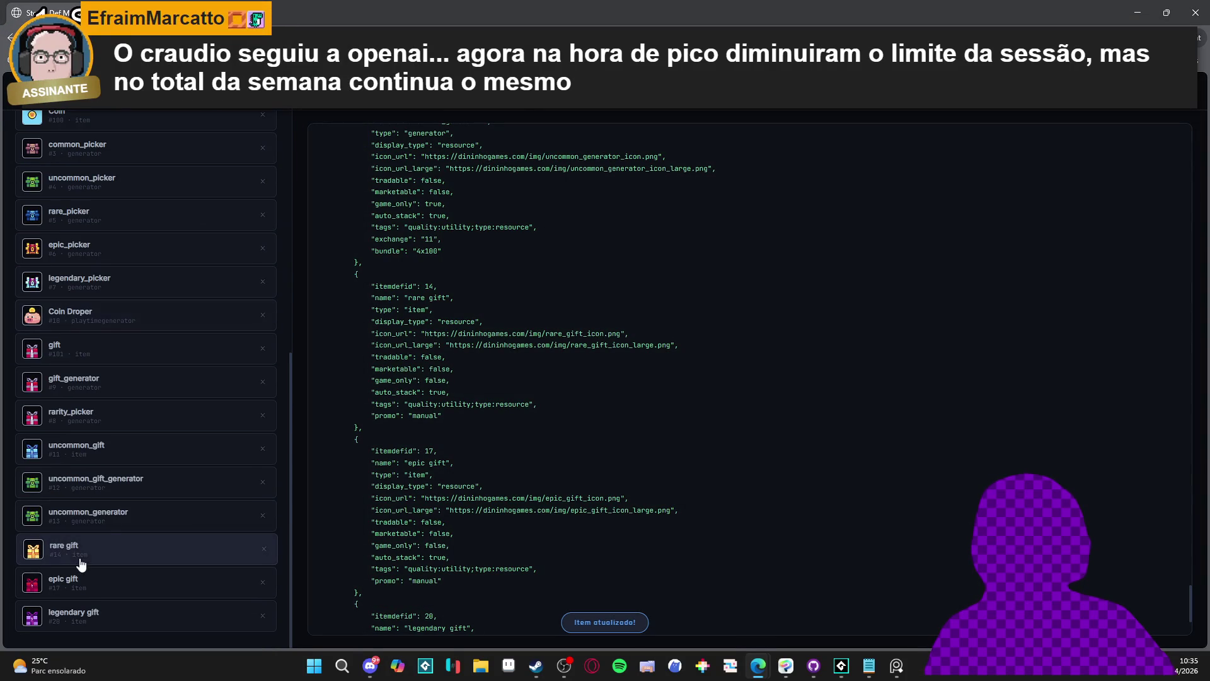
left_click(138, 490)
left_click(165, 141)
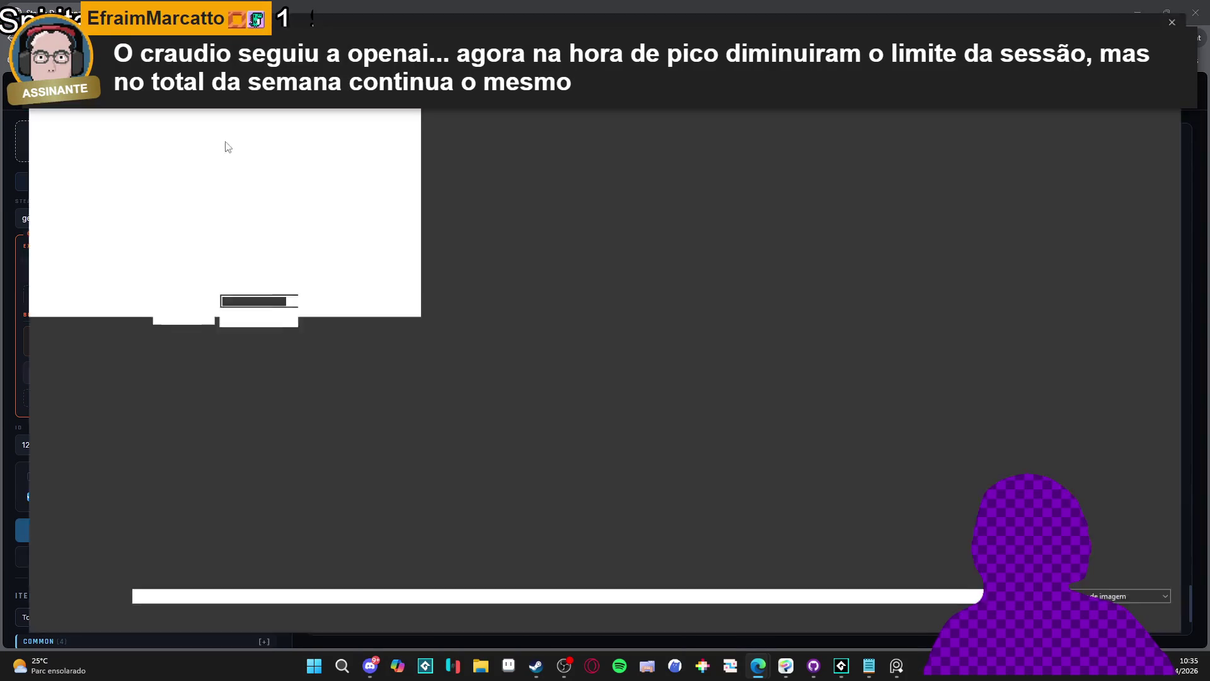
double_click(481, 129)
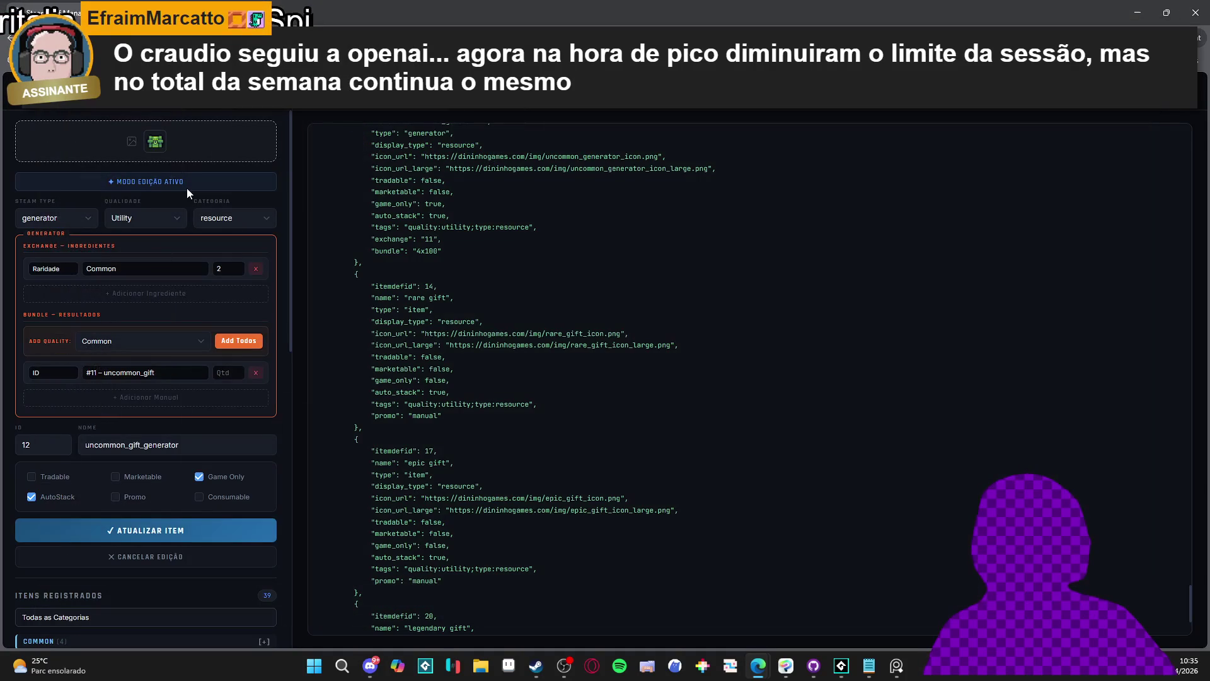
left_click(140, 535)
scroll(126, 555, "down", 10)
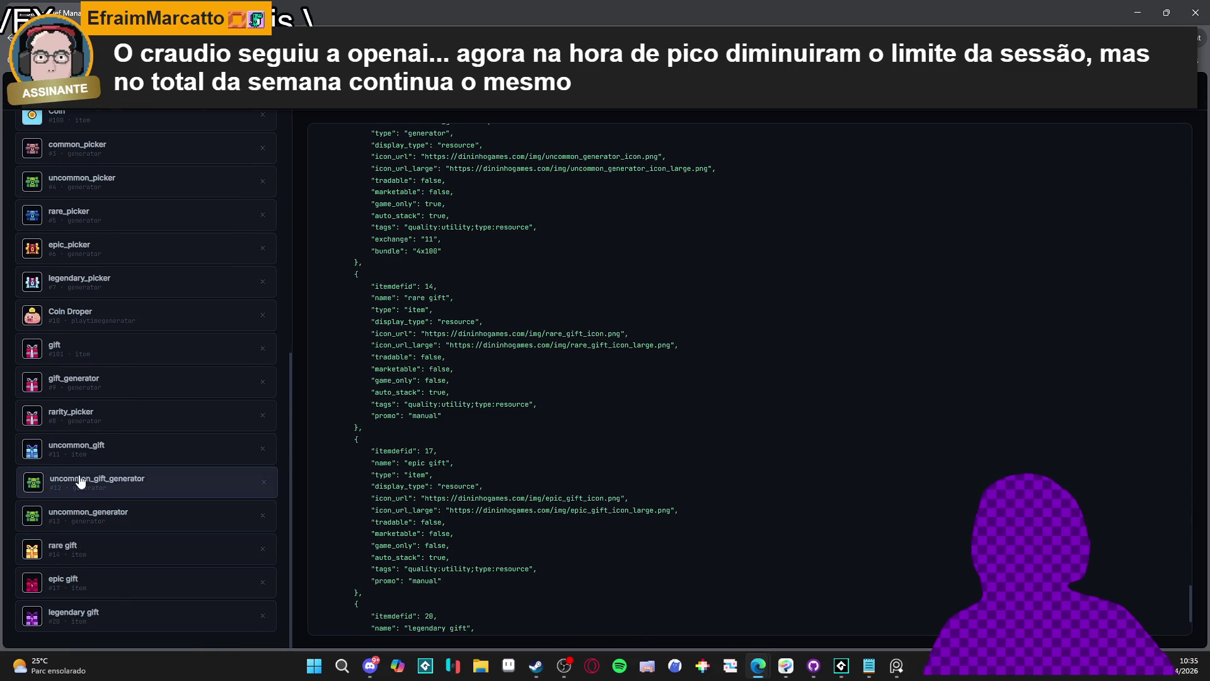
Give uncommon_generator (ID 13) a new icon image and update the item
left_click(99, 512)
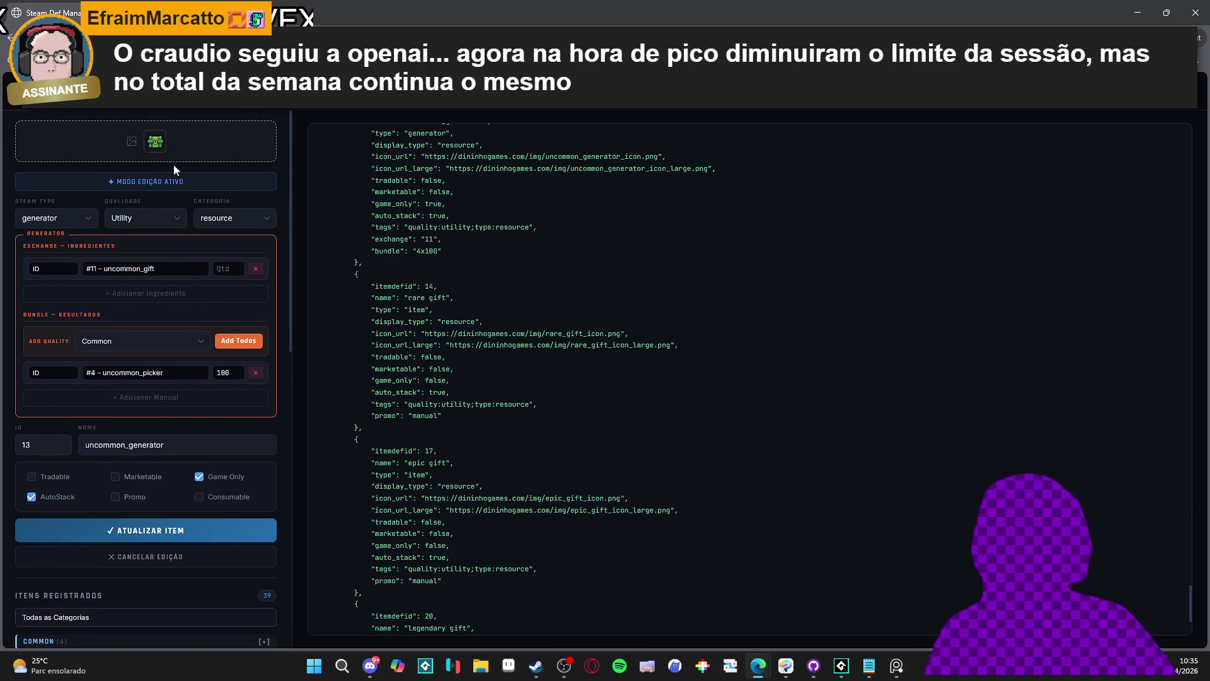
left_click(169, 152)
double_click(464, 145)
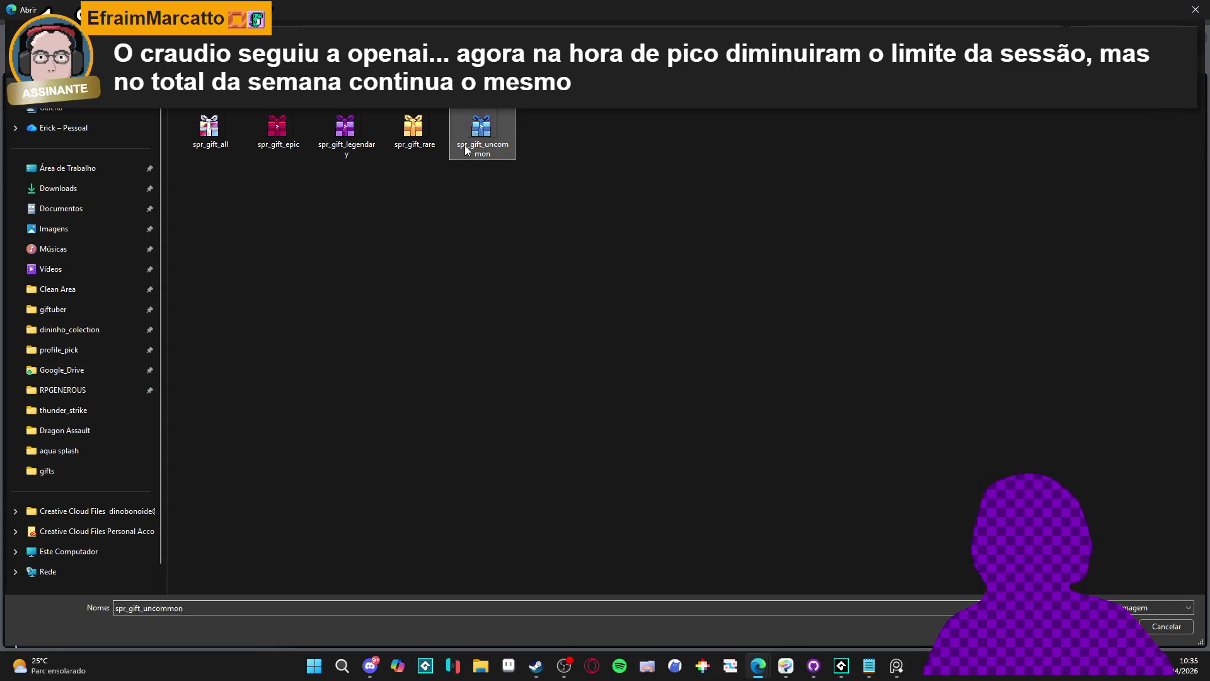
left_click(118, 523)
scroll(118, 521, "down", 6)
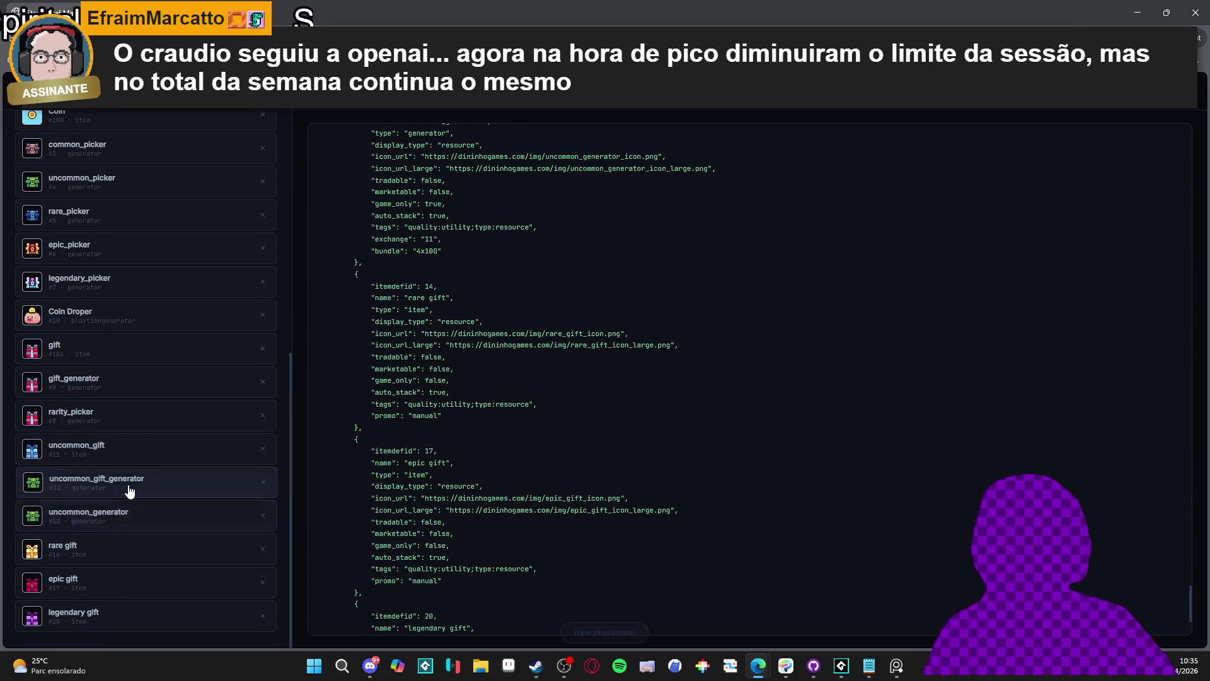
scroll(162, 304, "up", 9)
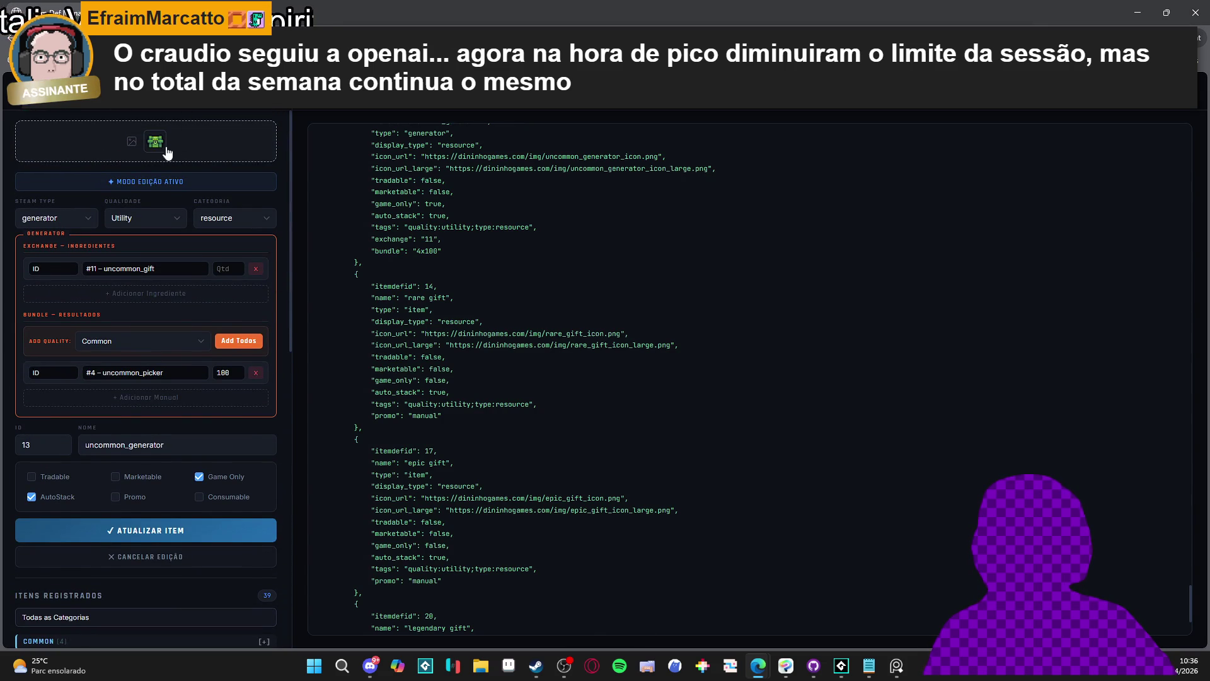
Replace uncommon_generator's icon with the gift image, save, and review its exchange "11" and bundle "4x100" JSON
left_click(132, 144)
double_click(478, 142)
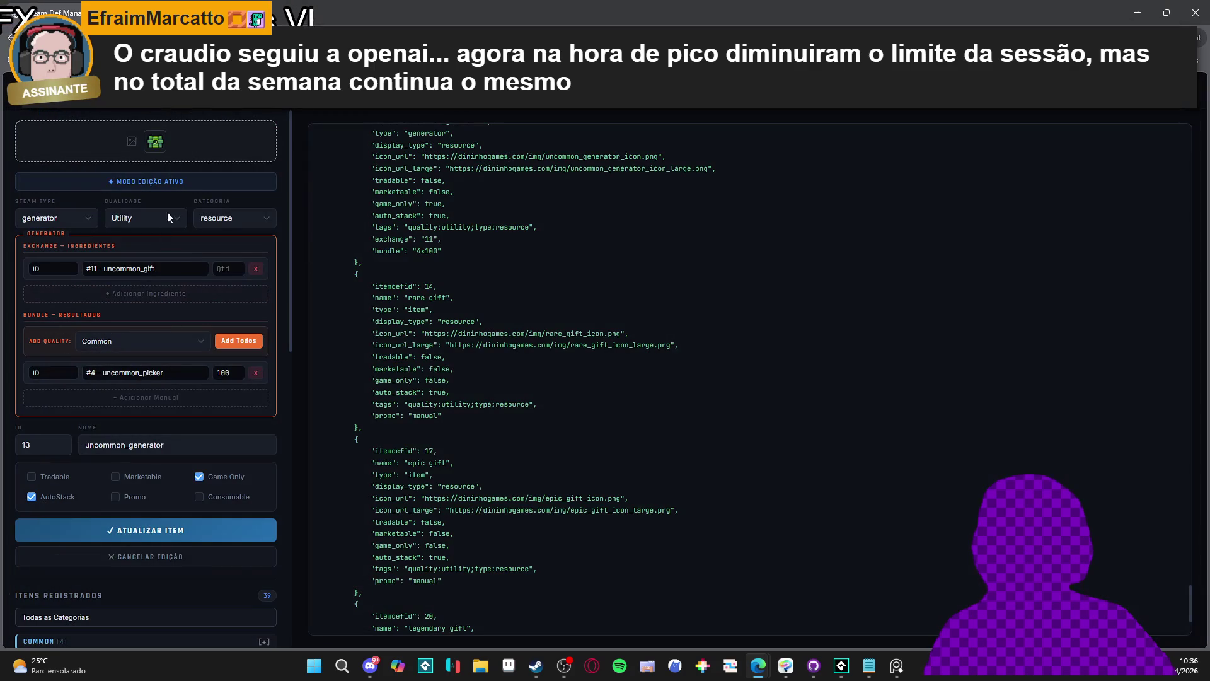
left_click(156, 532)
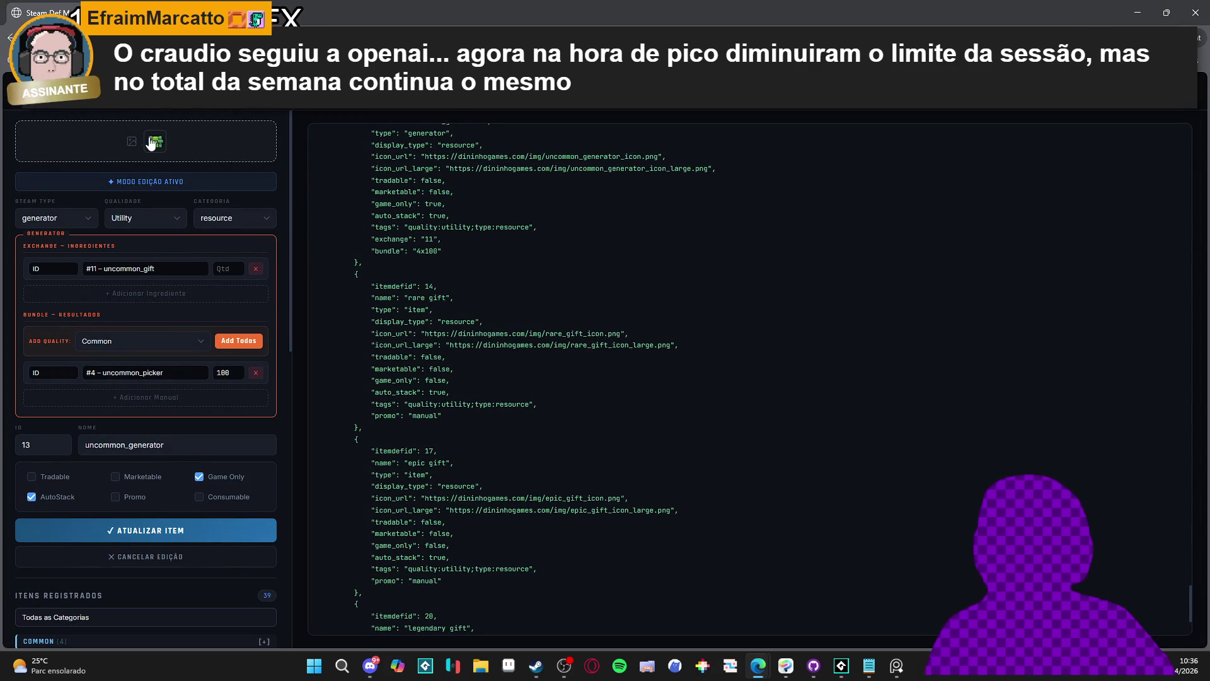
scroll(160, 379, "down", 10)
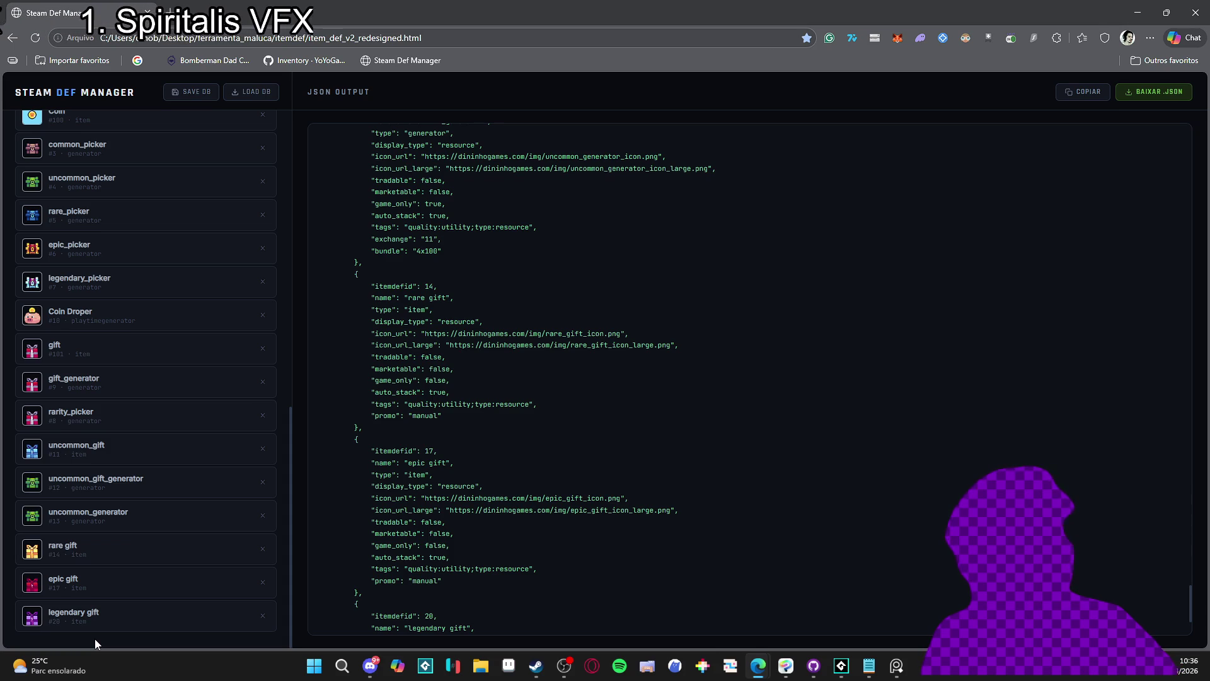
scroll(183, 523, "up", 10)
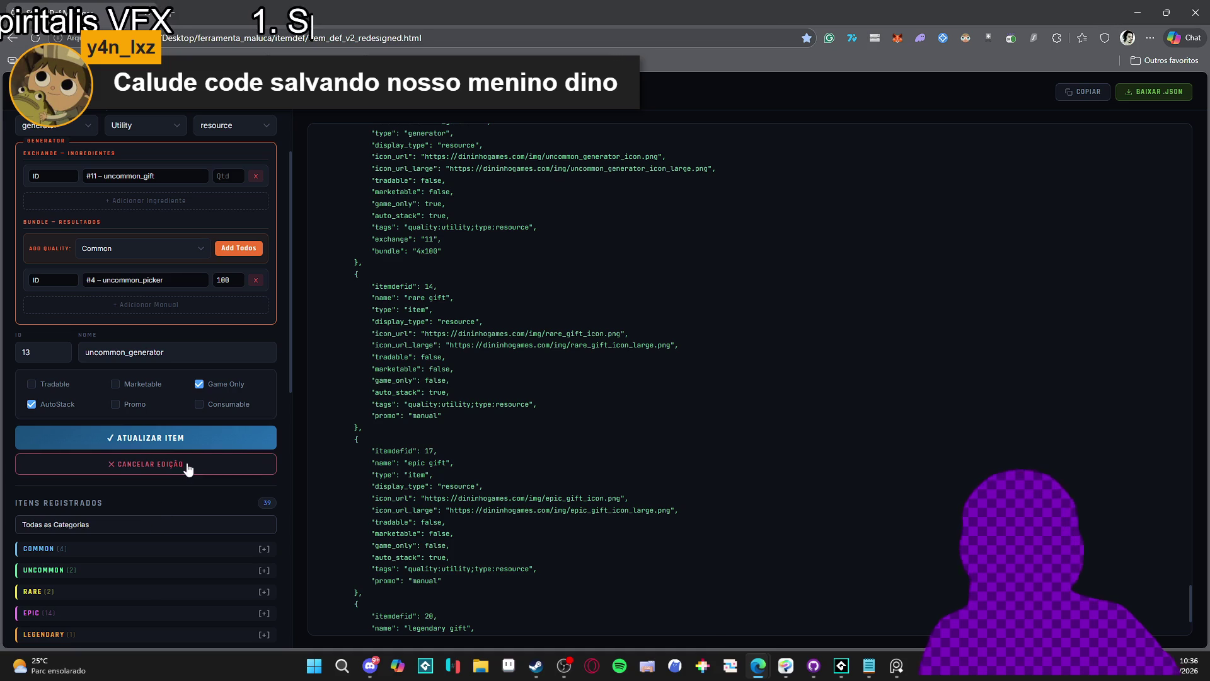
scroll(241, 395, "up", 1)
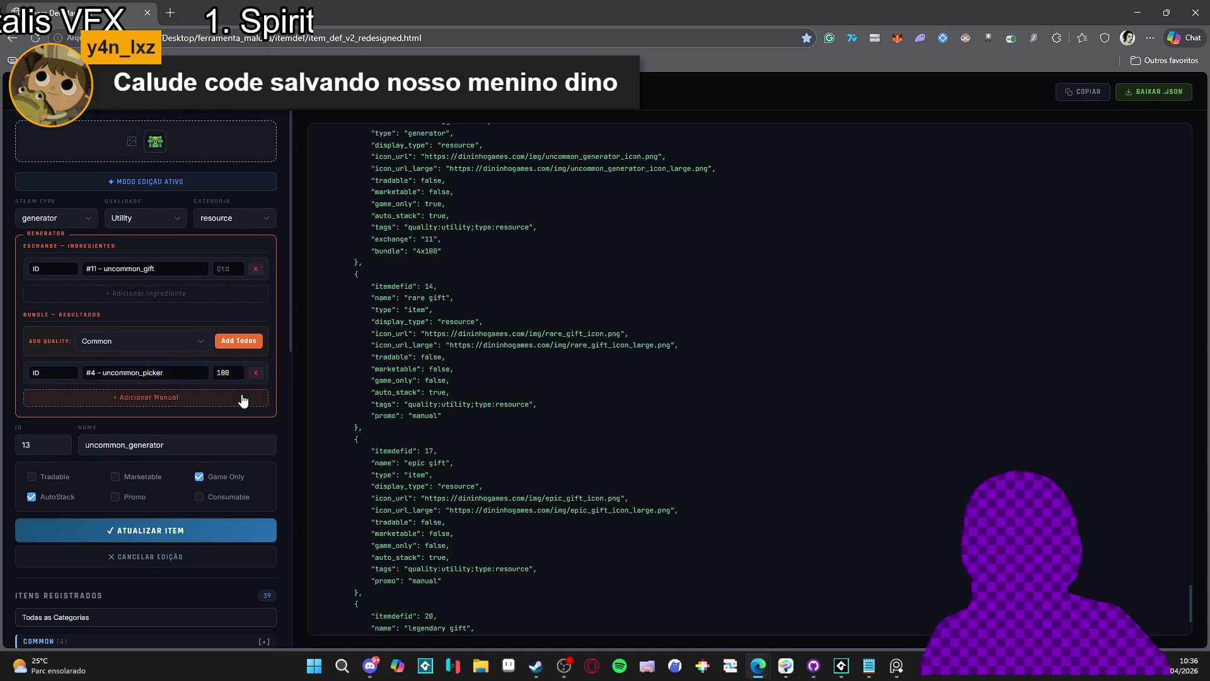
scroll(243, 398, "down", 2)
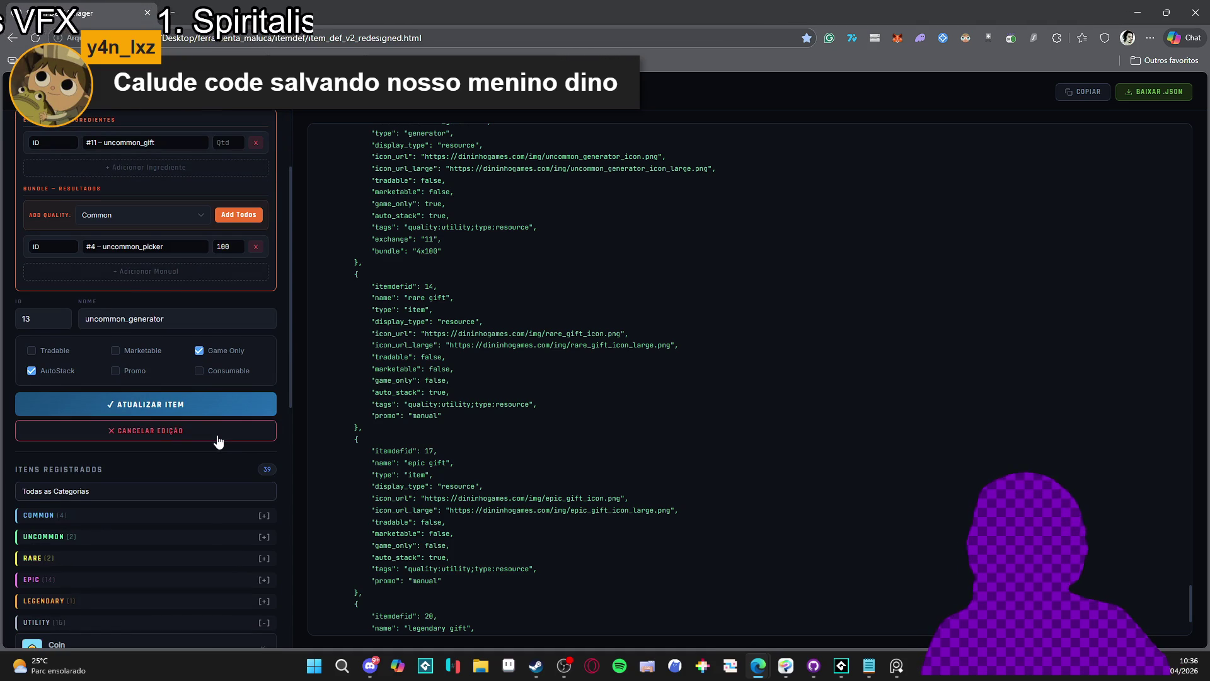
scroll(216, 444, "up", 2)
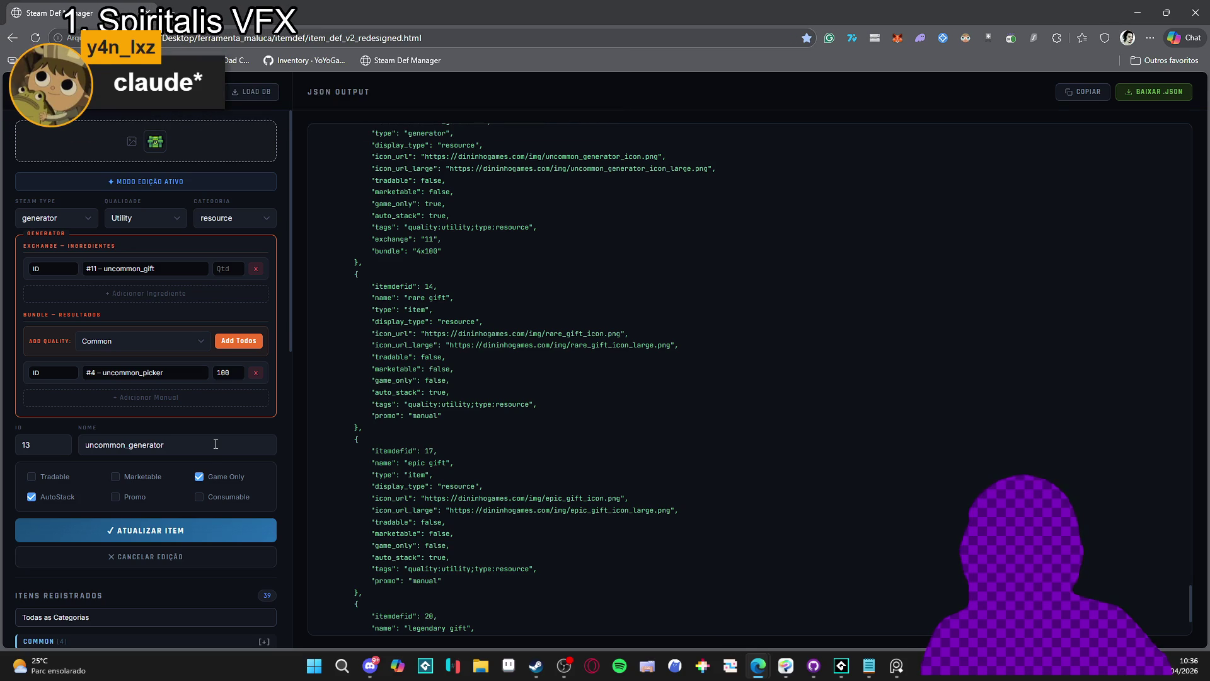
scroll(219, 441, "down", 2)
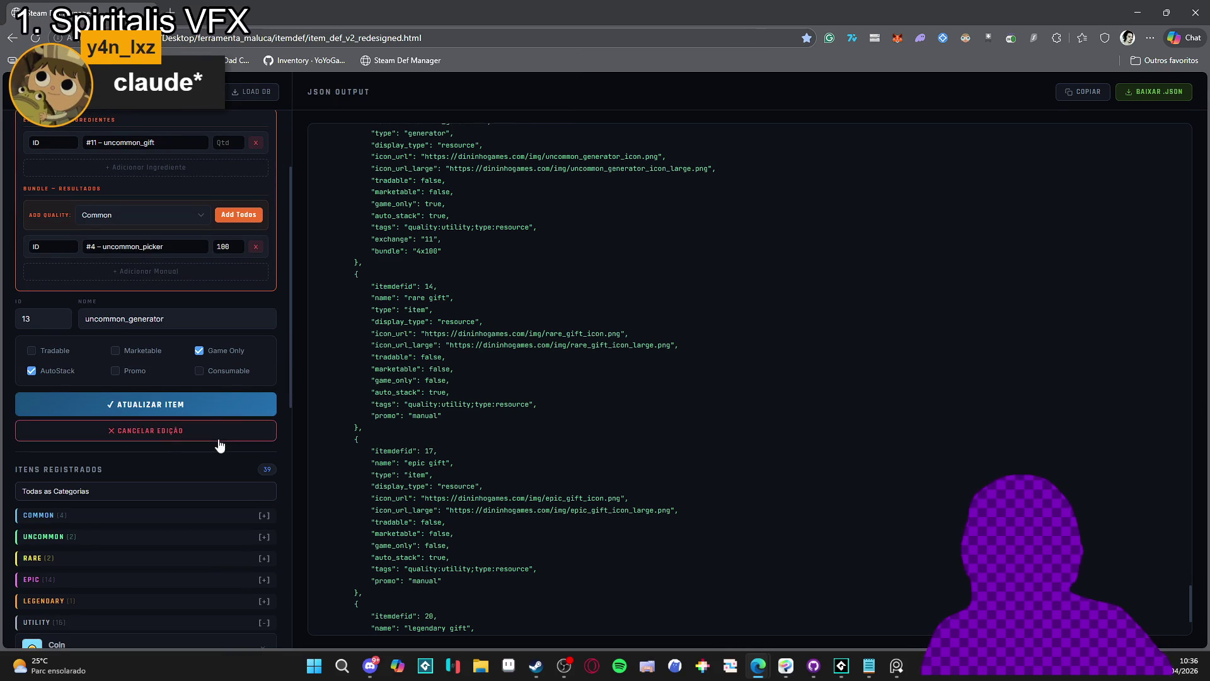
scroll(167, 346, "up", 2)
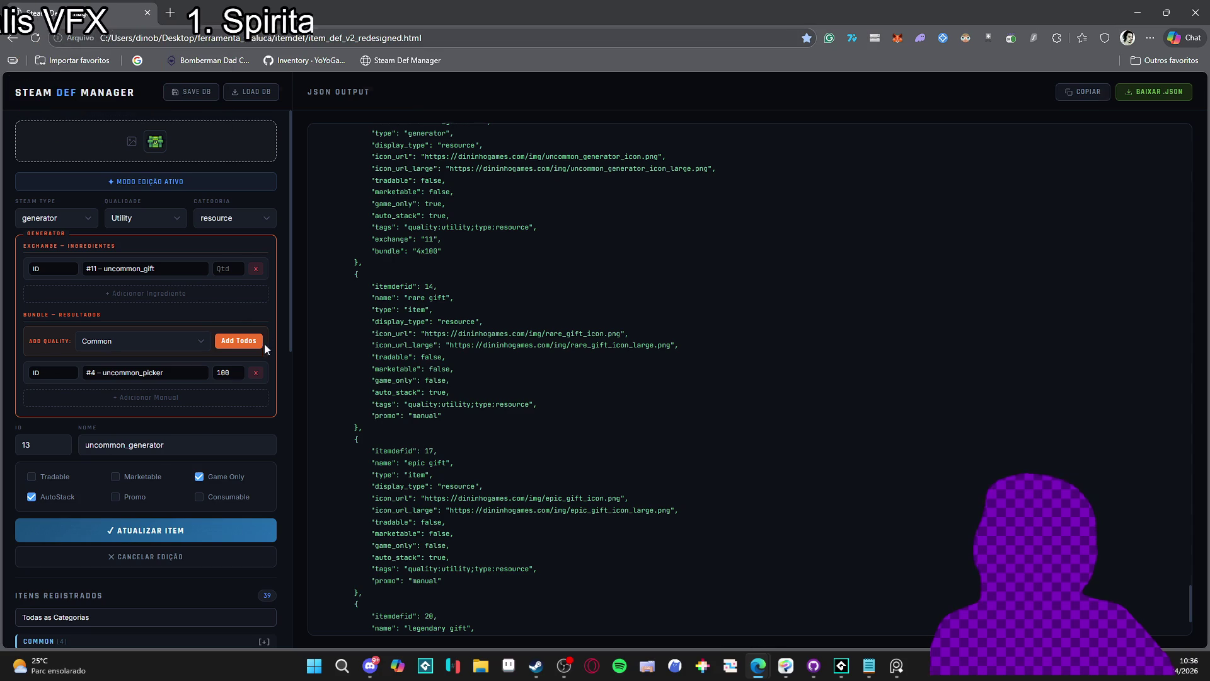
scroll(257, 354, "down", 4)
scroll(257, 355, "down", 6)
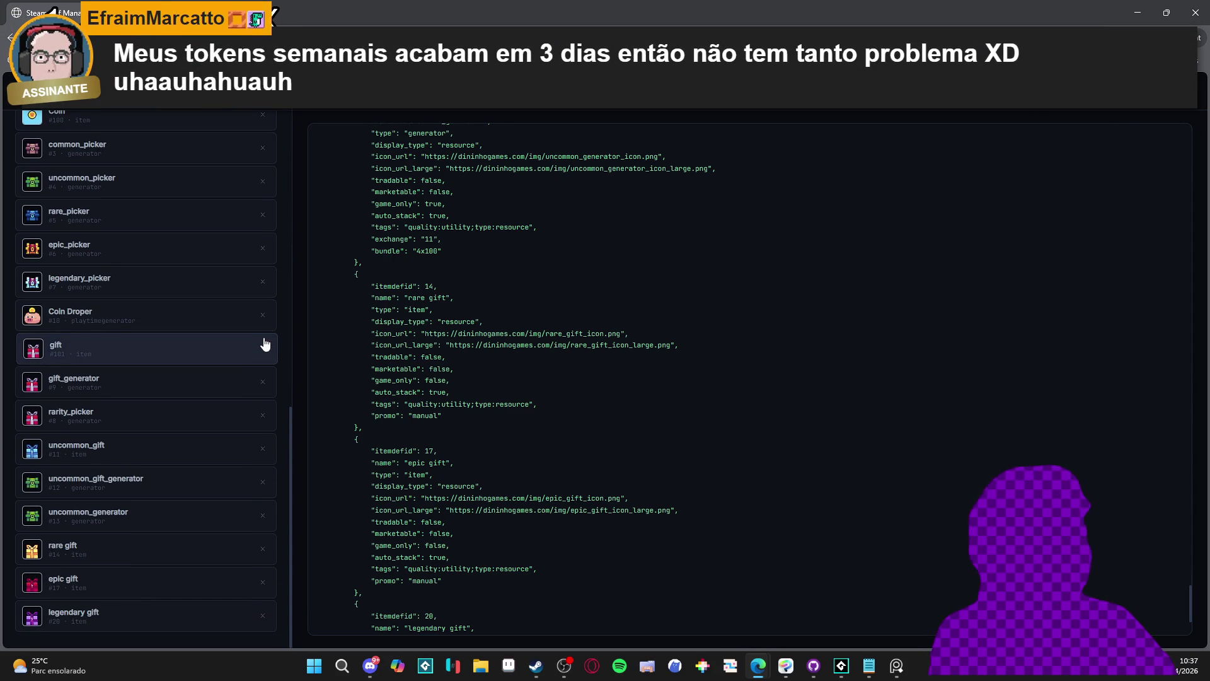
scroll(265, 345, "up", 9)
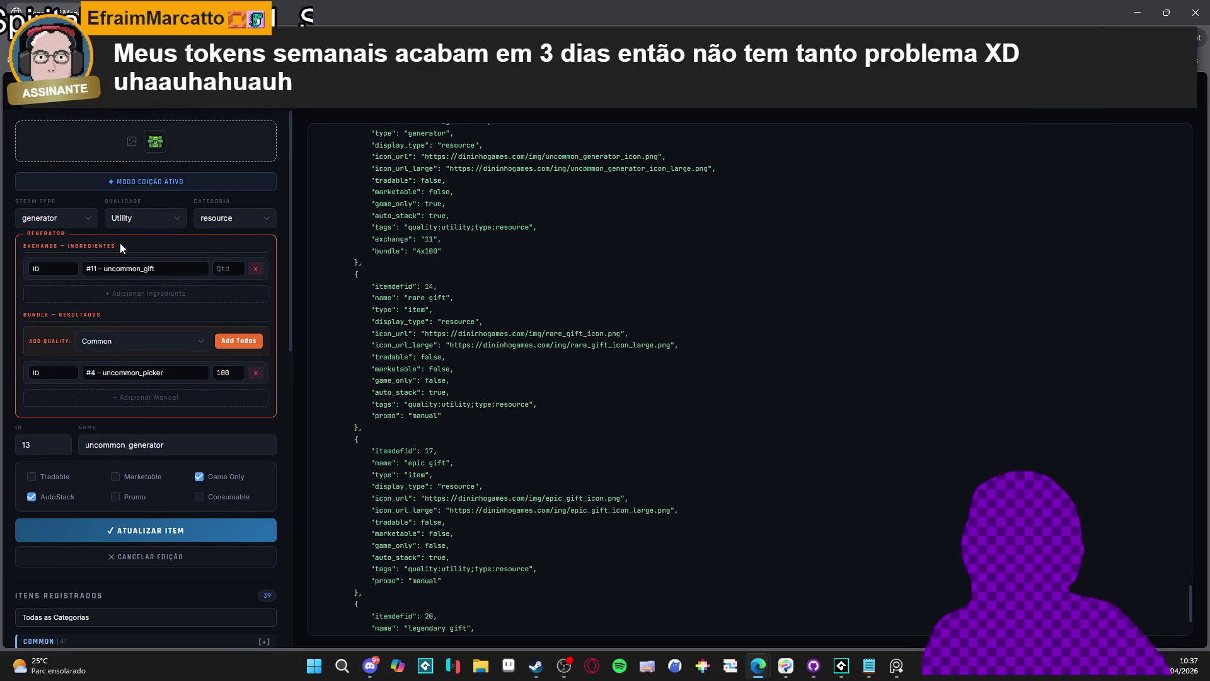
scroll(181, 382, "down", 3)
scroll(180, 382, "up", 3)
scroll(180, 366, "down", 1)
scroll(180, 365, "up", 1)
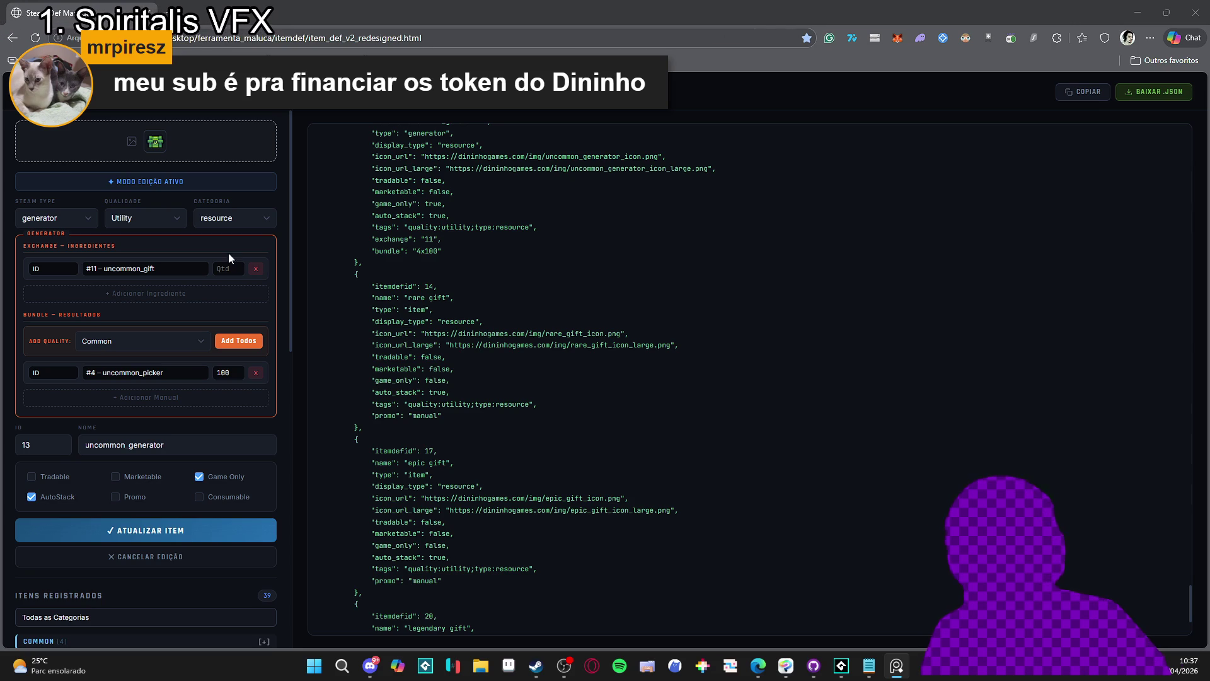
scroll(216, 370, "down", 10)
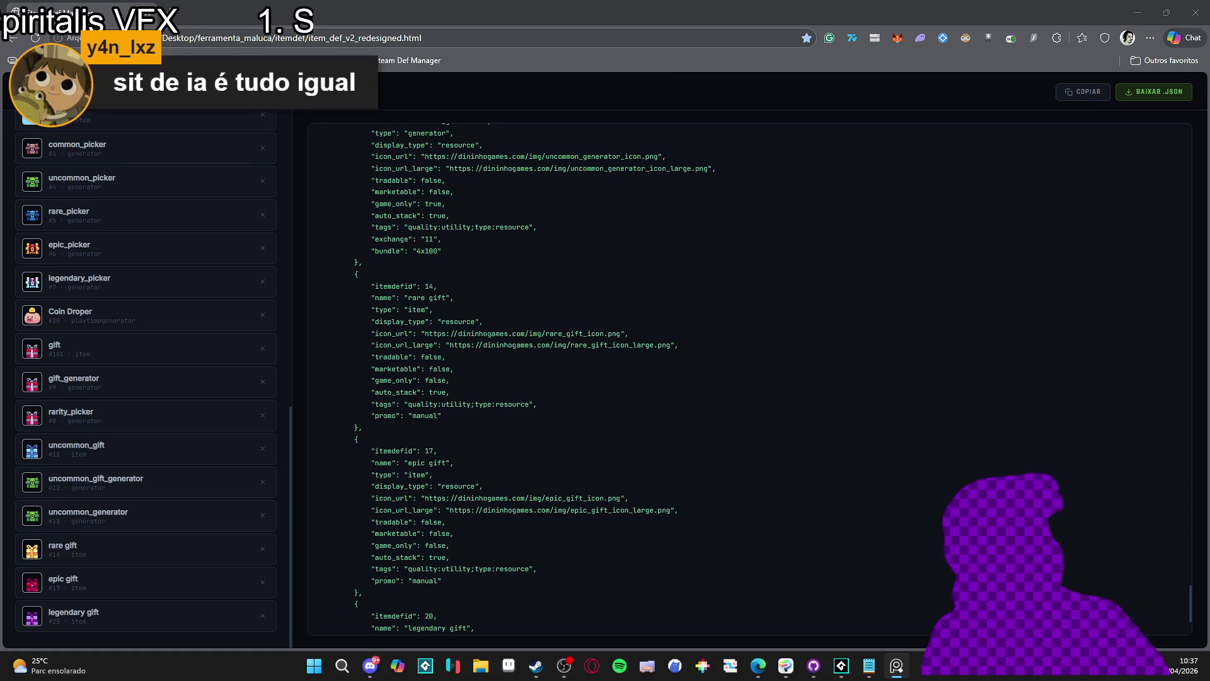
Screenshot uncommon_generator's settings form, then leave editing for a blank new-item form
scroll(190, 343, "up", 5)
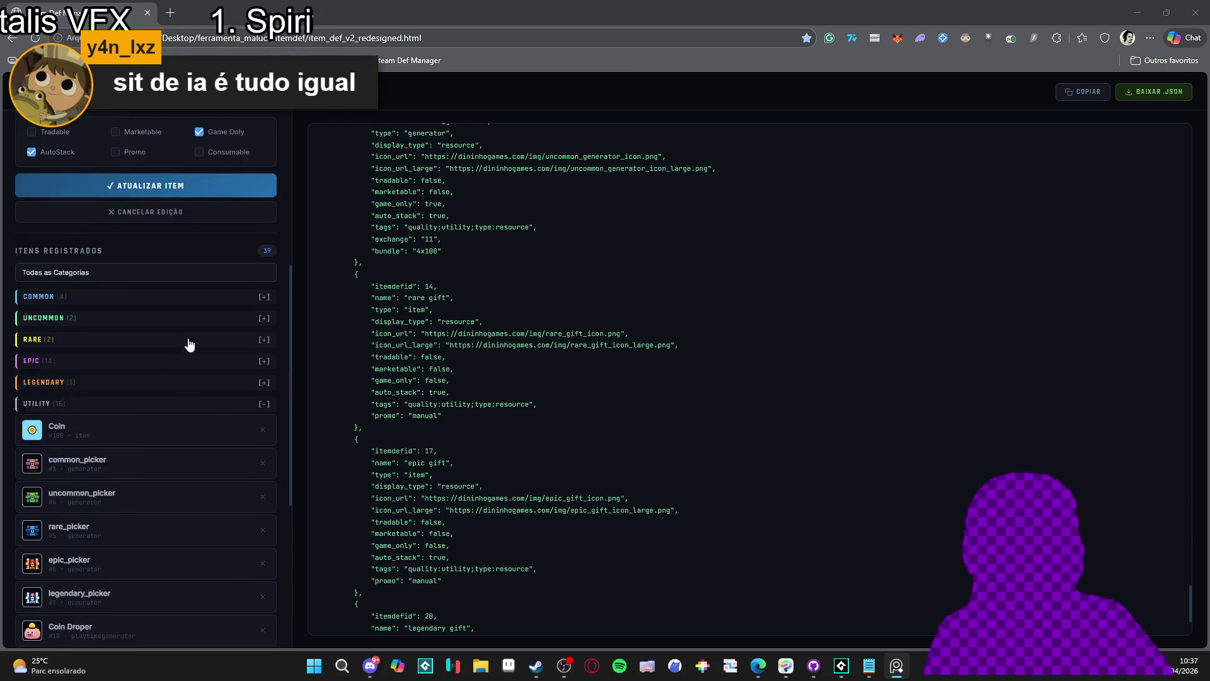
scroll(205, 359, "down", 5)
left_click(142, 522)
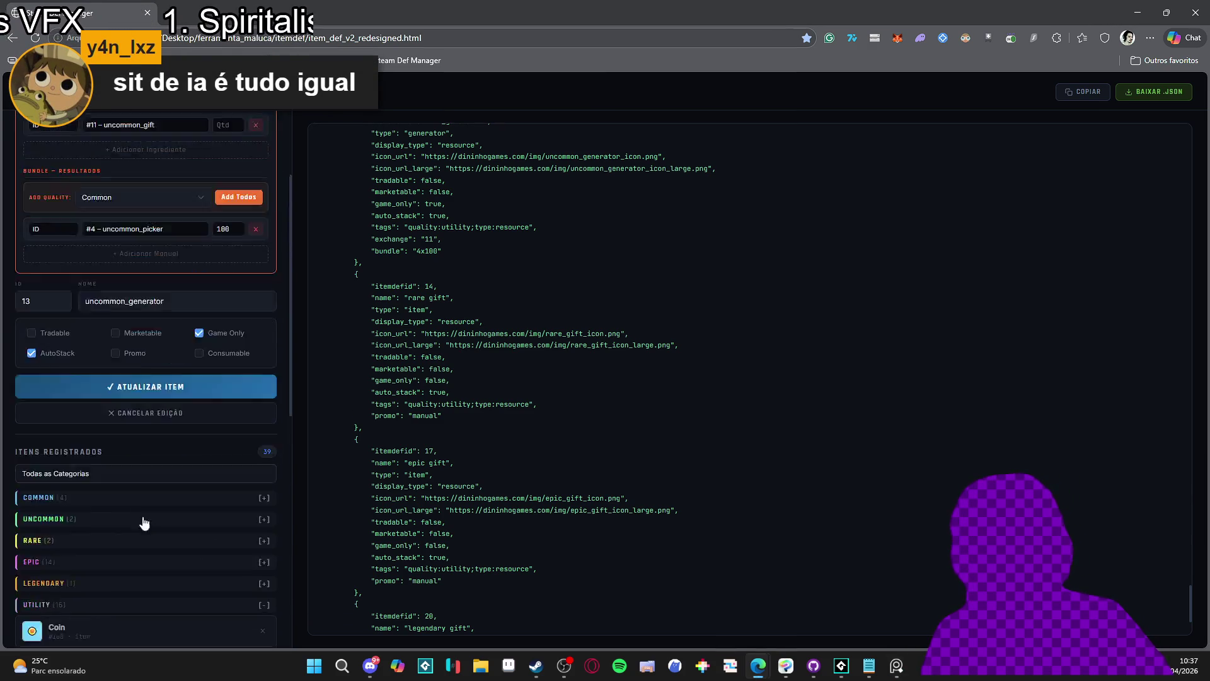
key("super+shift+s")
mouse_move(7, 108)
left_mouse_down()
mouse_move(317, 478)
mouse_move(302, 391)
mouse_move(285, 461)
mouse_move(298, 573)
left_mouse_up()
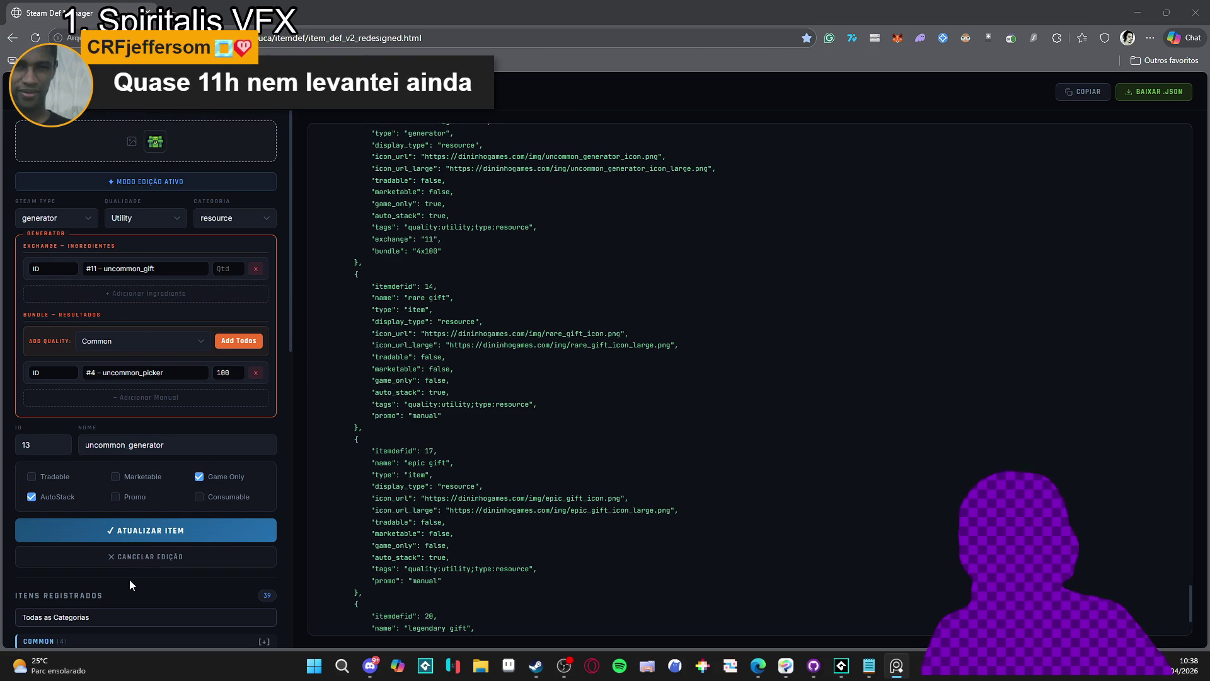
left_click(146, 558)
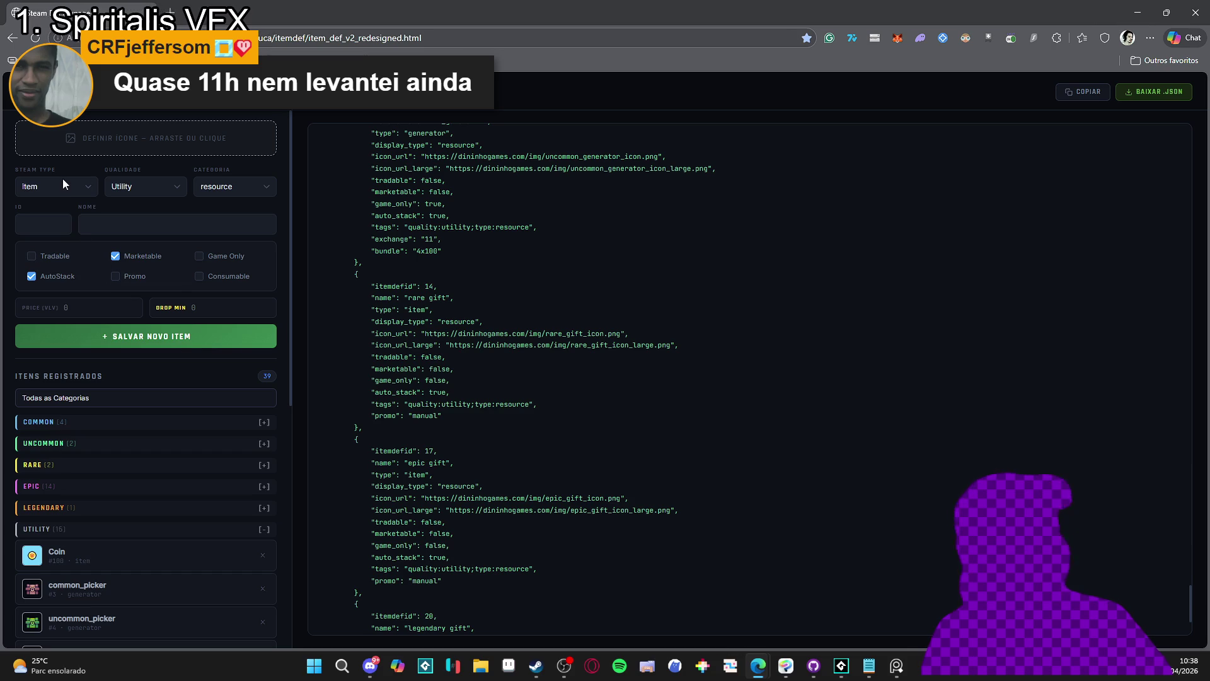
Set the new item's Steam Type to generator, keeping quality at Utility
left_click(92, 181)
left_click(52, 218)
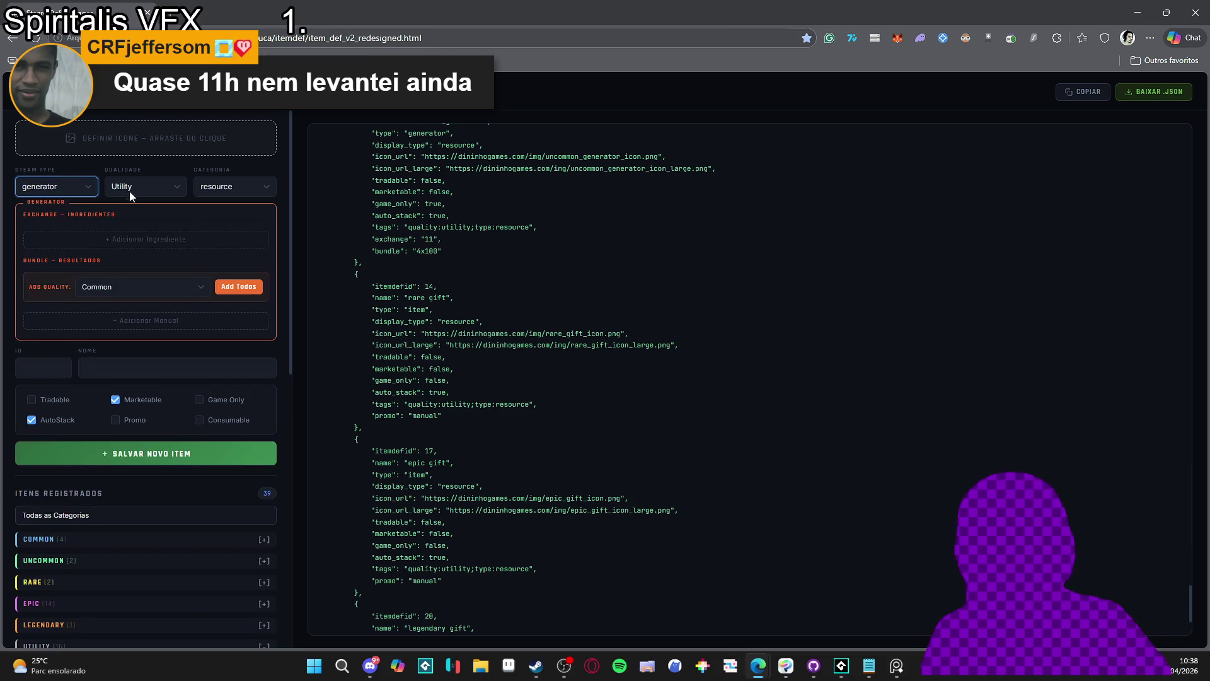
left_click(141, 182)
left_click(142, 182)
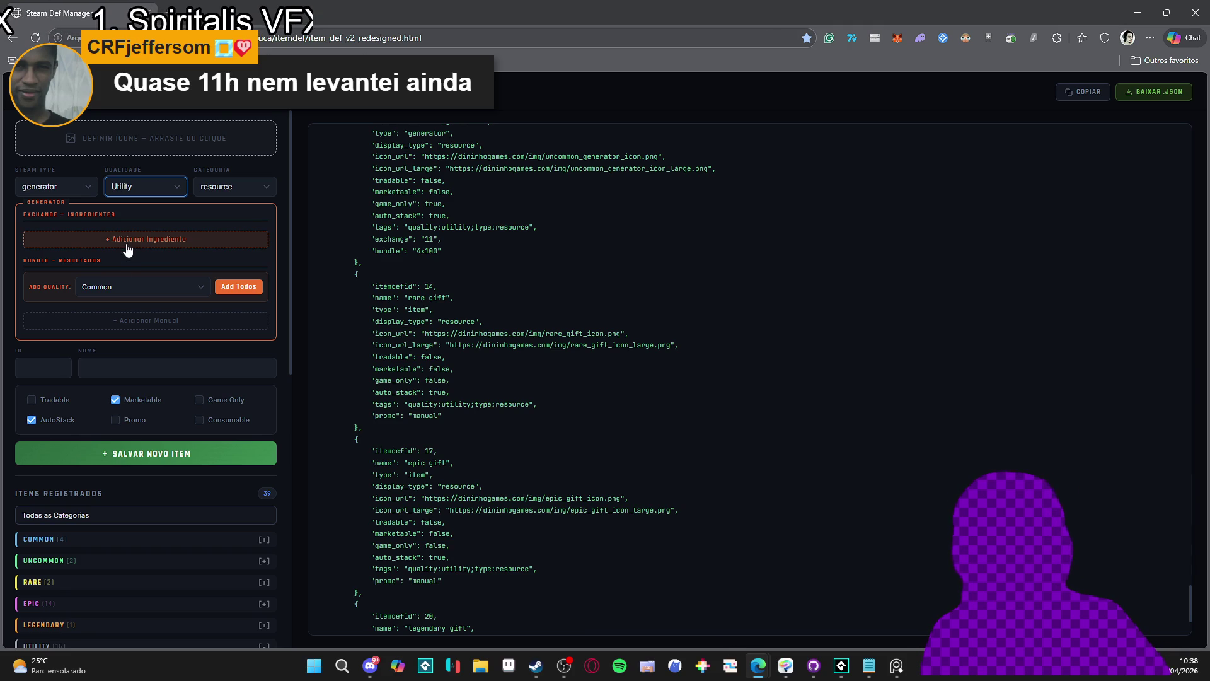
Add one #14 – rare gift as the exchange ingredient, leaving Qtd at 1
left_click(149, 245)
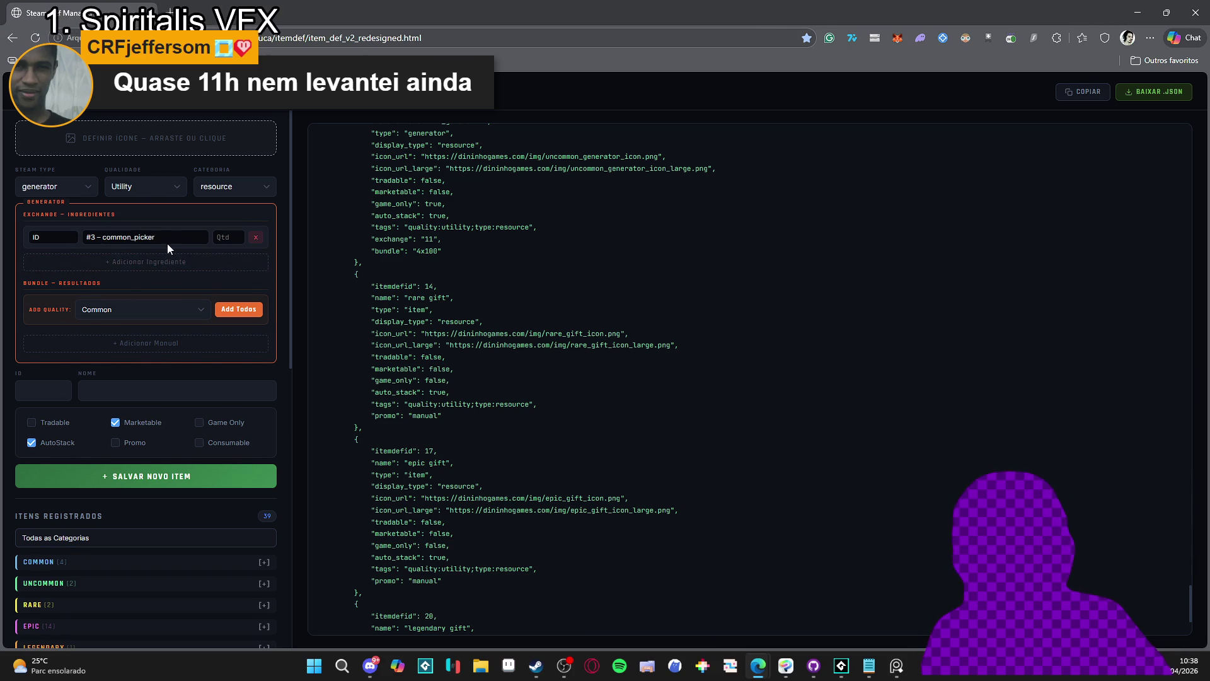
left_click(168, 241)
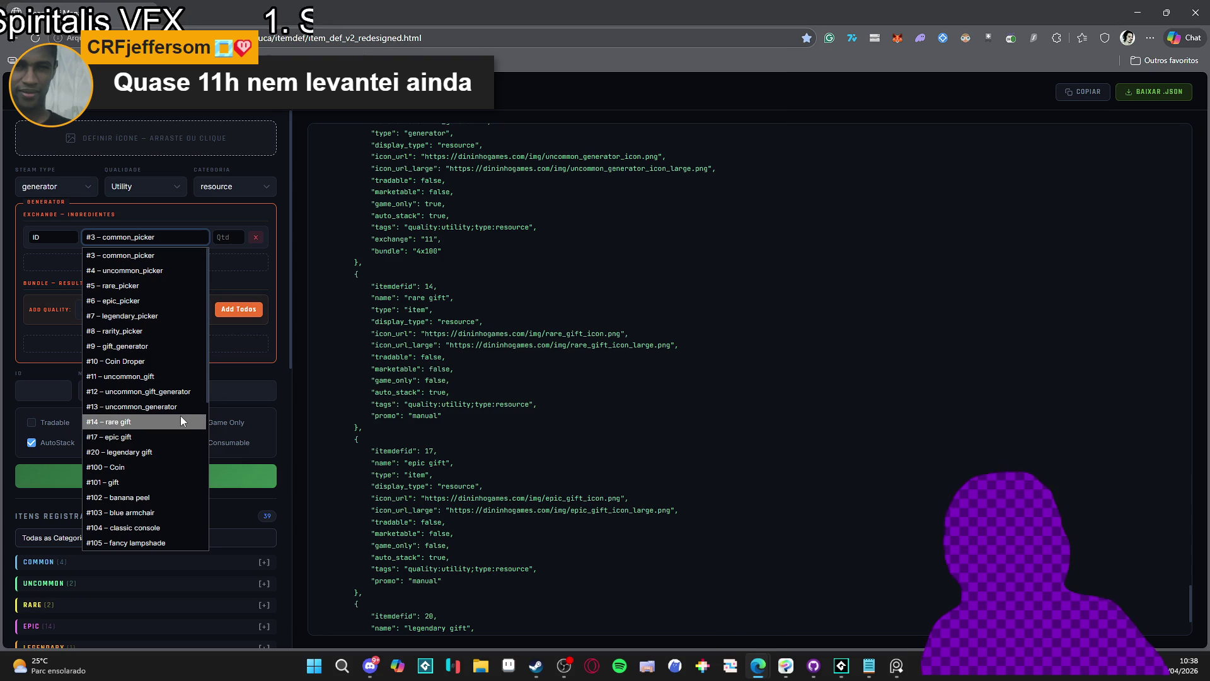
left_click(169, 421)
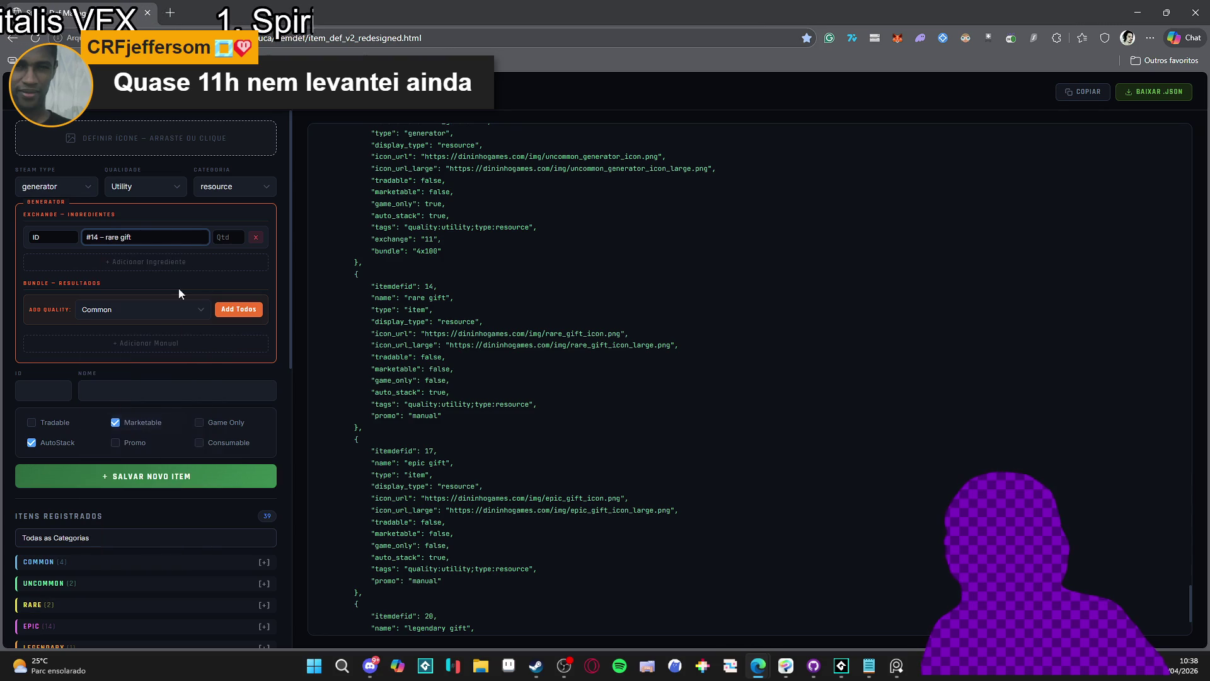
left_click(237, 235)
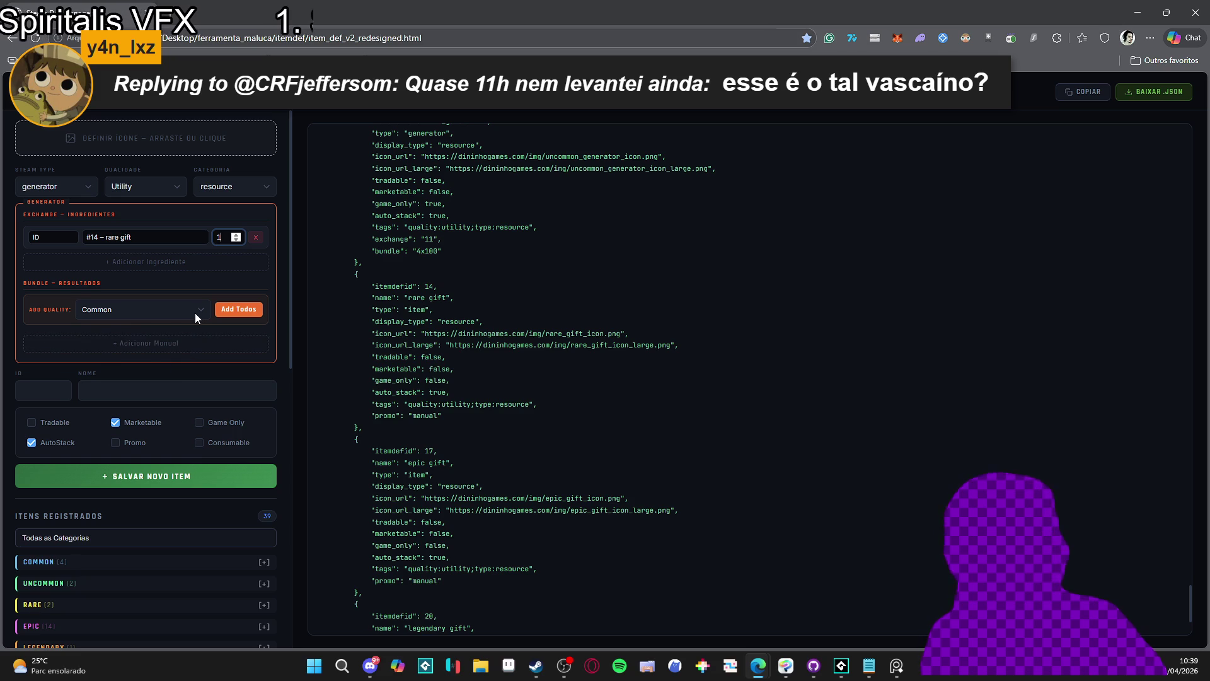
left_click(142, 317)
Add a bundle result of #5 – rare_picker with quantity 100
left_click(141, 320)
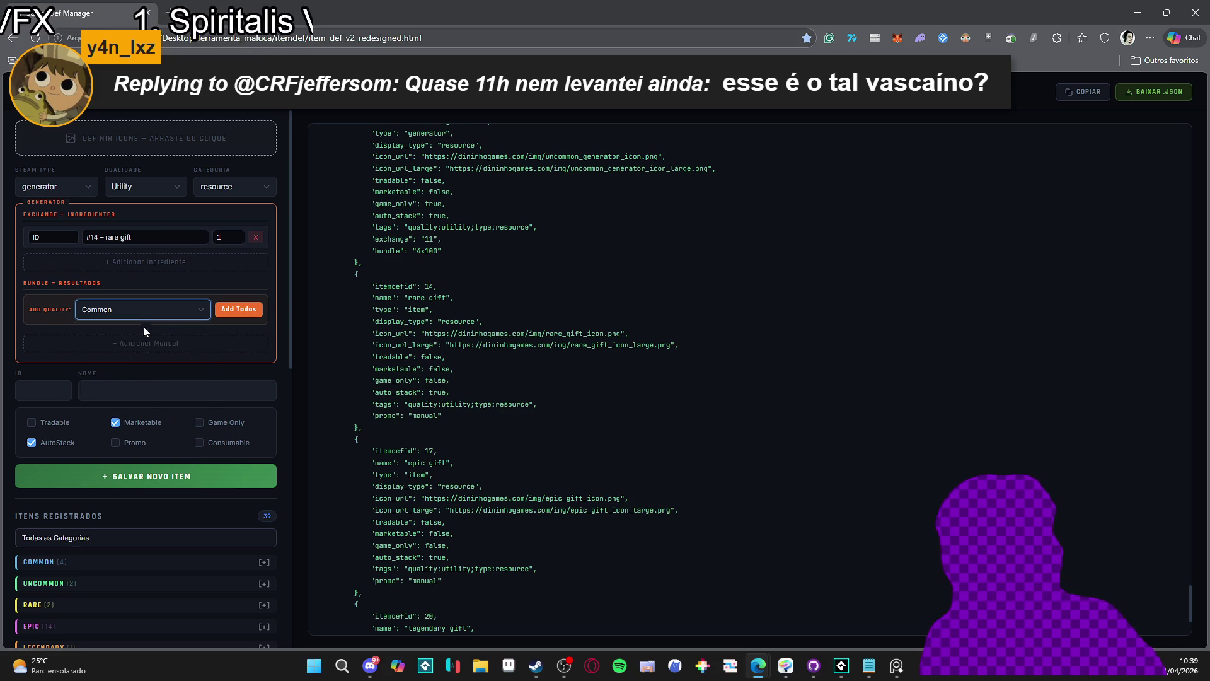
left_click(154, 346)
left_click(162, 346)
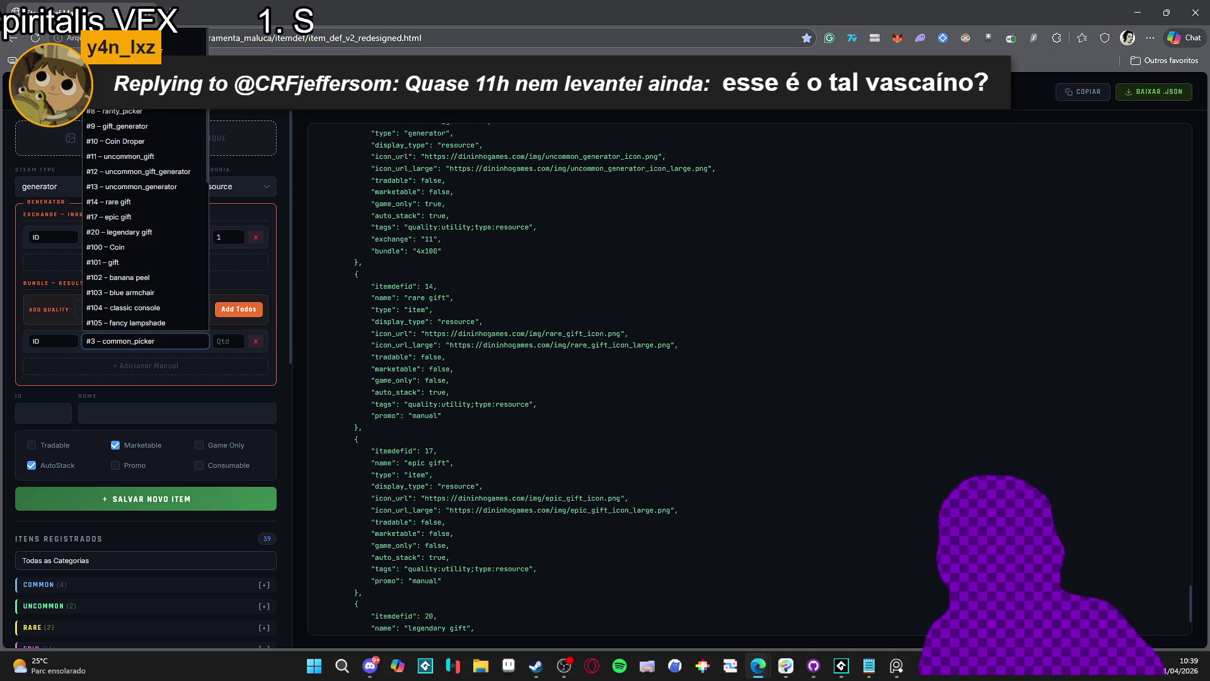
left_click(170, 278)
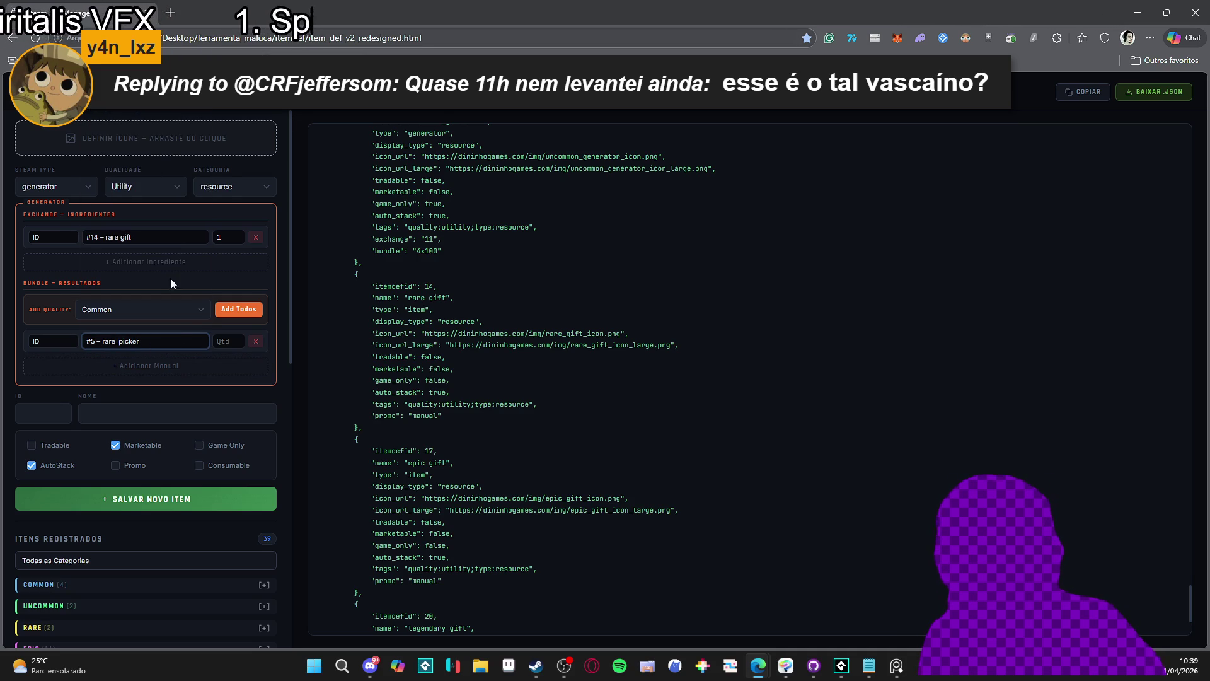
left_click(224, 342)
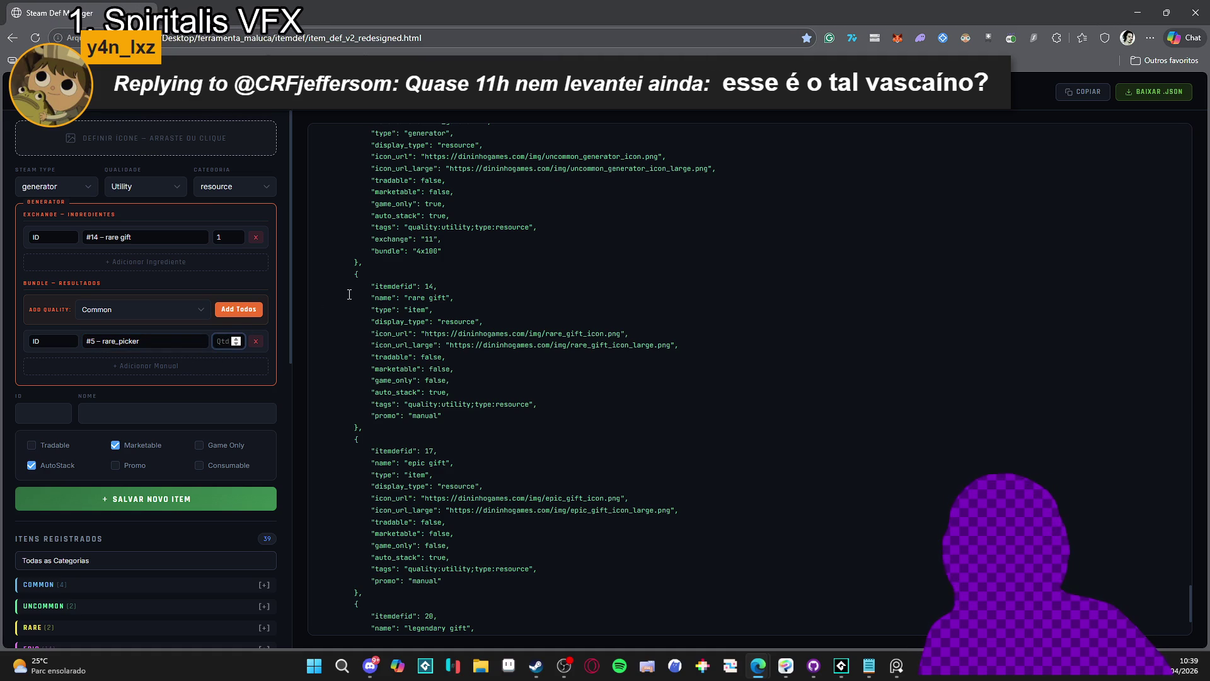
type("100")
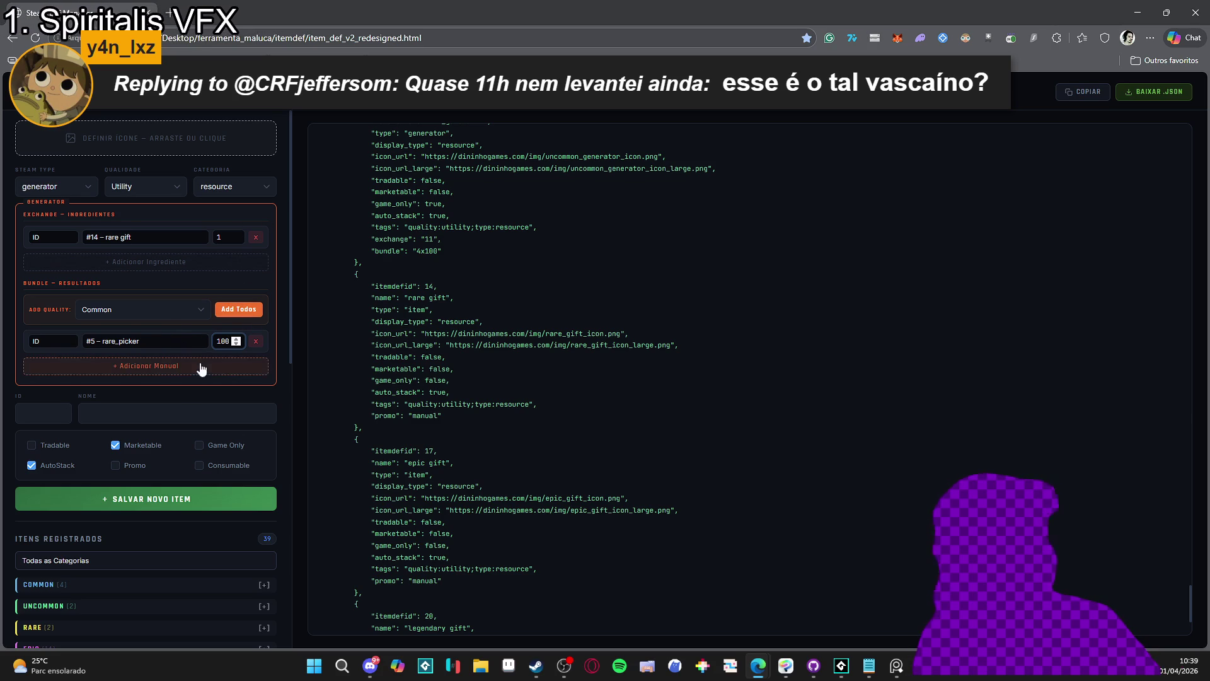
Uncheck Marketable and check Game Only for the generator
left_click(116, 445)
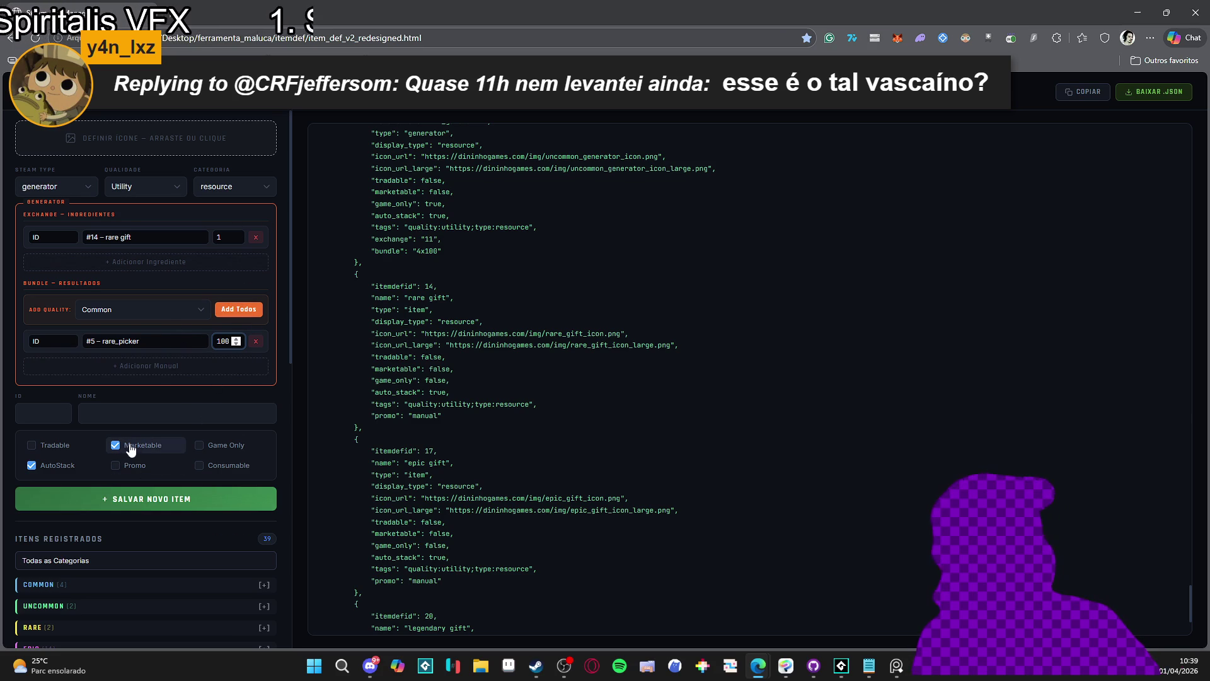
left_click(199, 445)
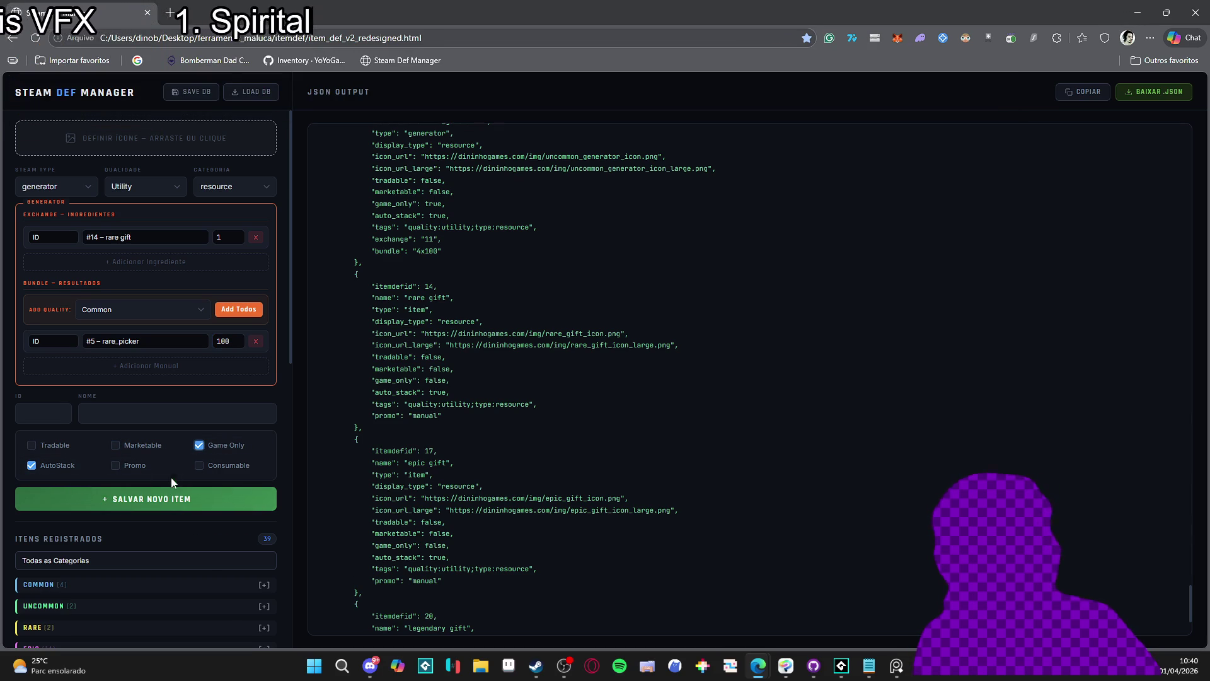
scroll(174, 459, "down", 2)
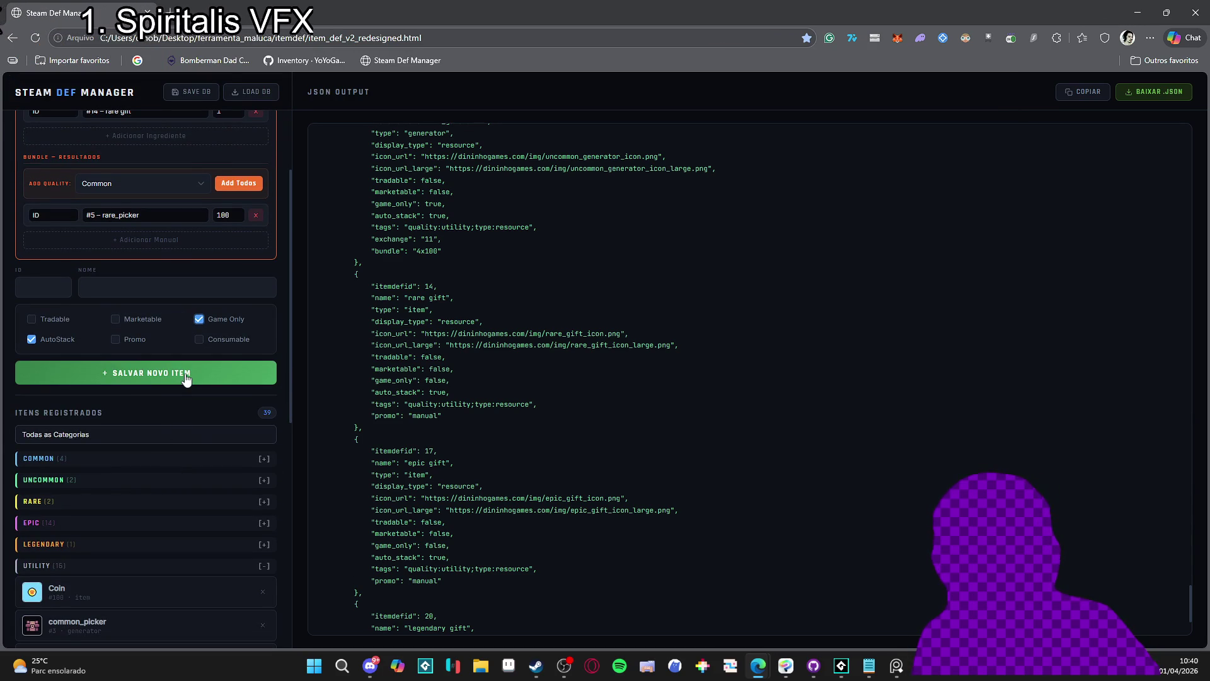
scroll(186, 377, "up", 2)
scroll(186, 377, "down", 1)
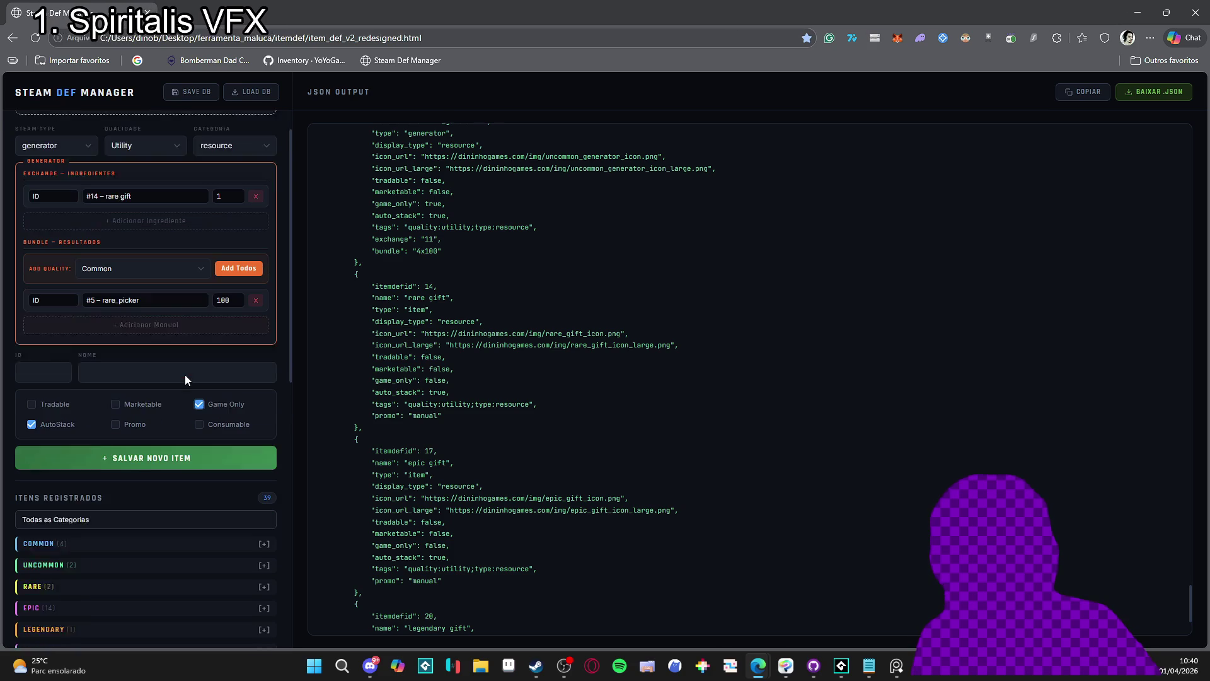
scroll(186, 391, "up", 1)
scroll(182, 422, "down", 1)
scroll(176, 444, "up", 1)
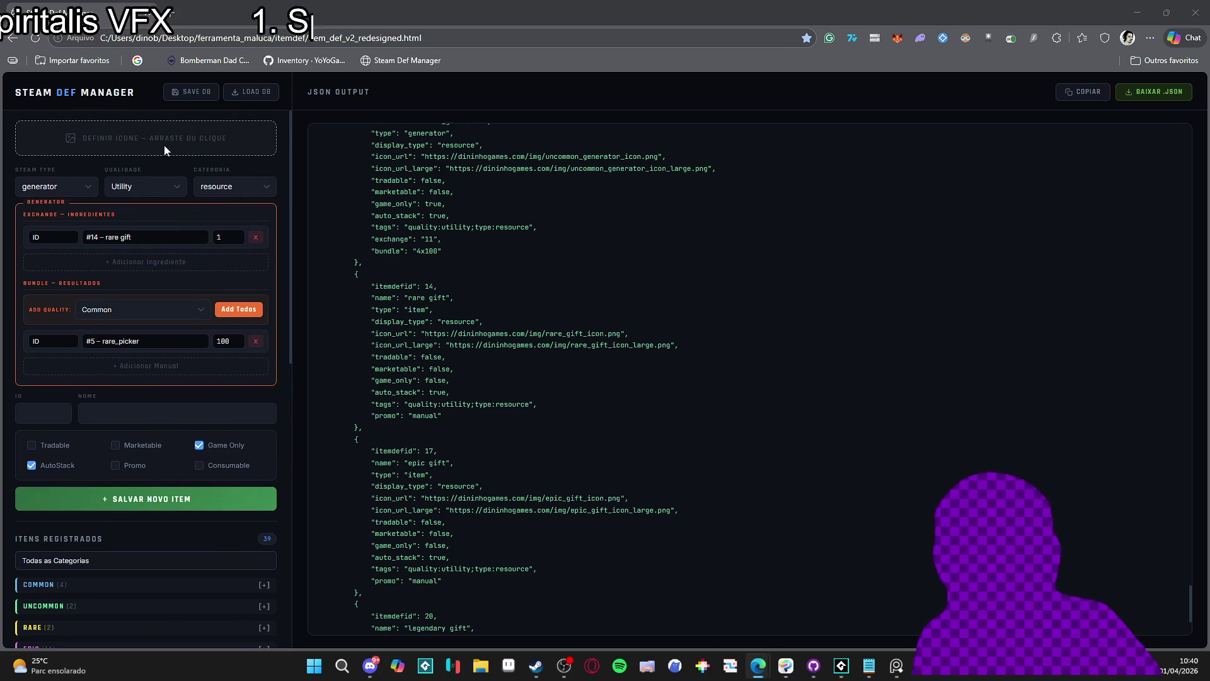
Set the item icon to the spr_gift_rare image file
left_click(164, 145)
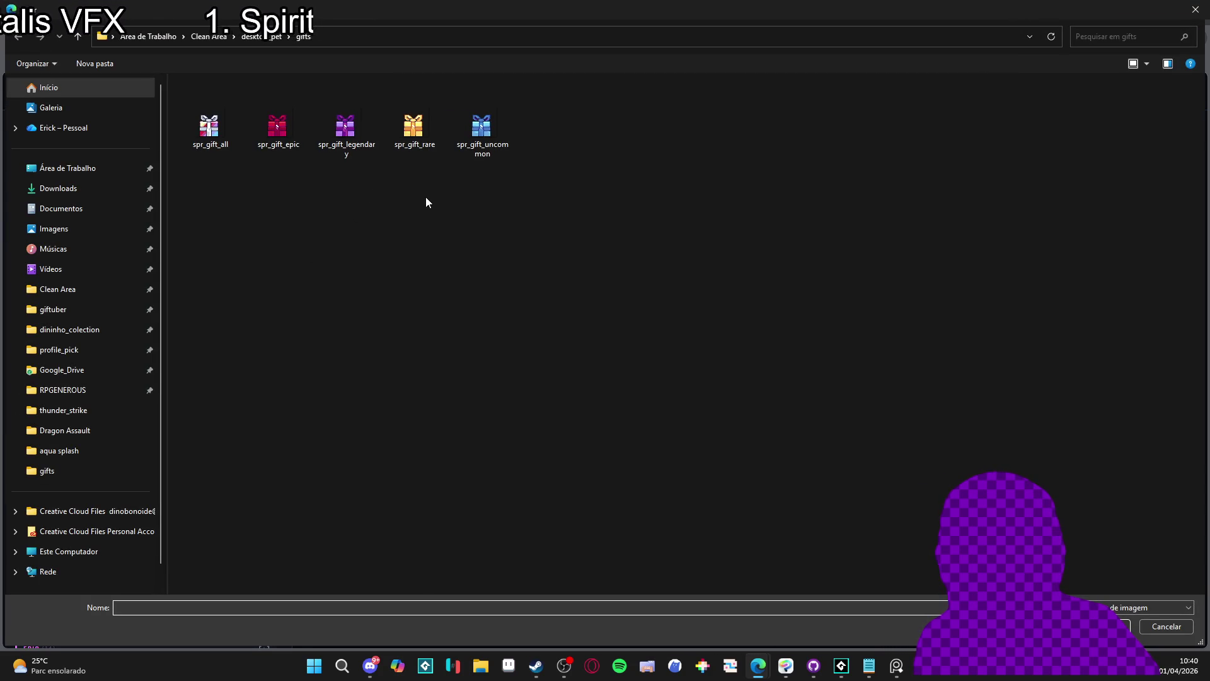
double_click(408, 136)
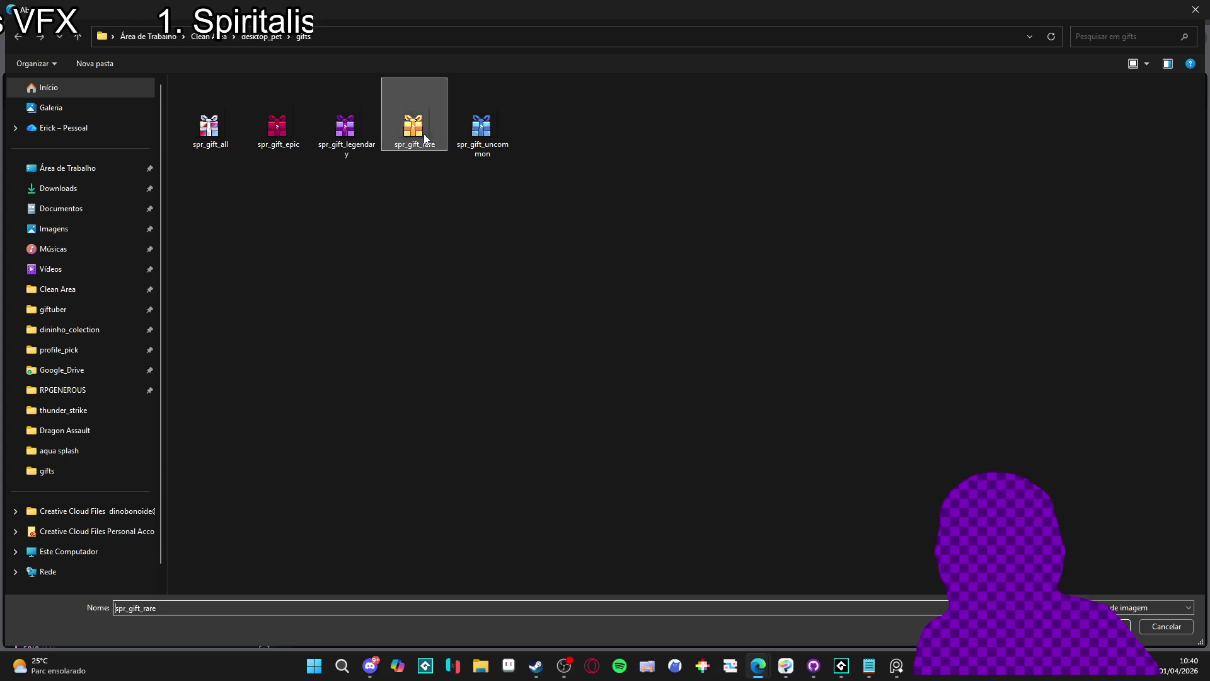
left_click(150, 514)
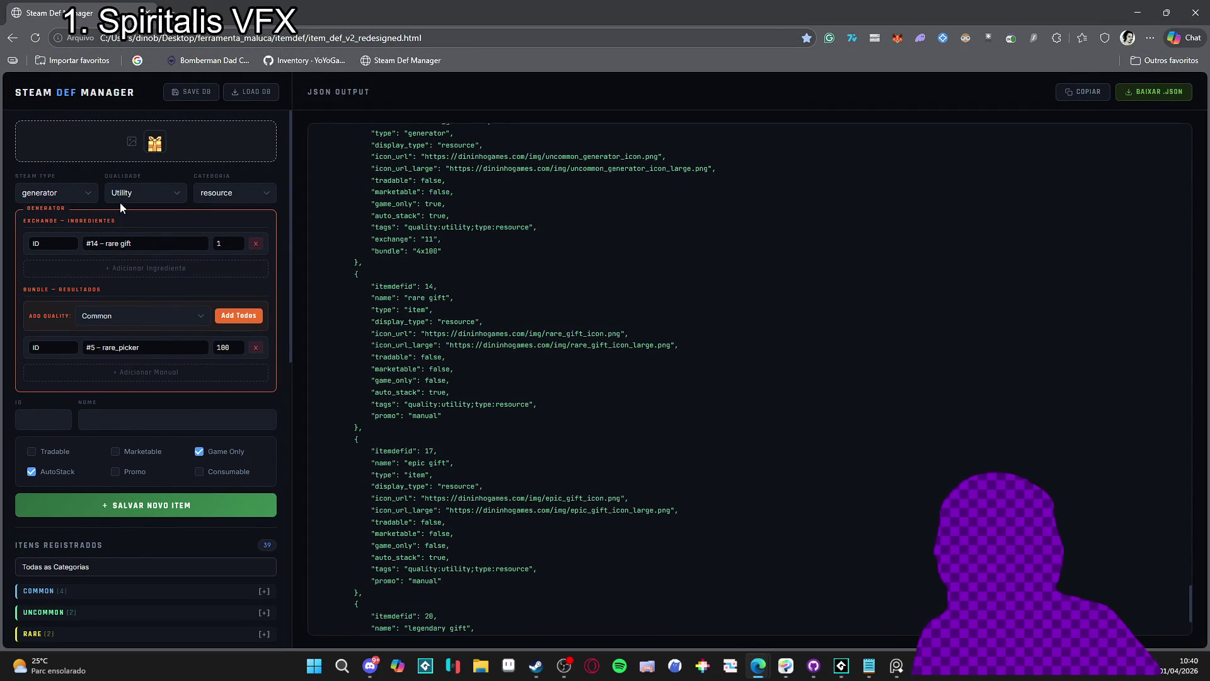
Enter 15 in the item's ID field
left_click(52, 419)
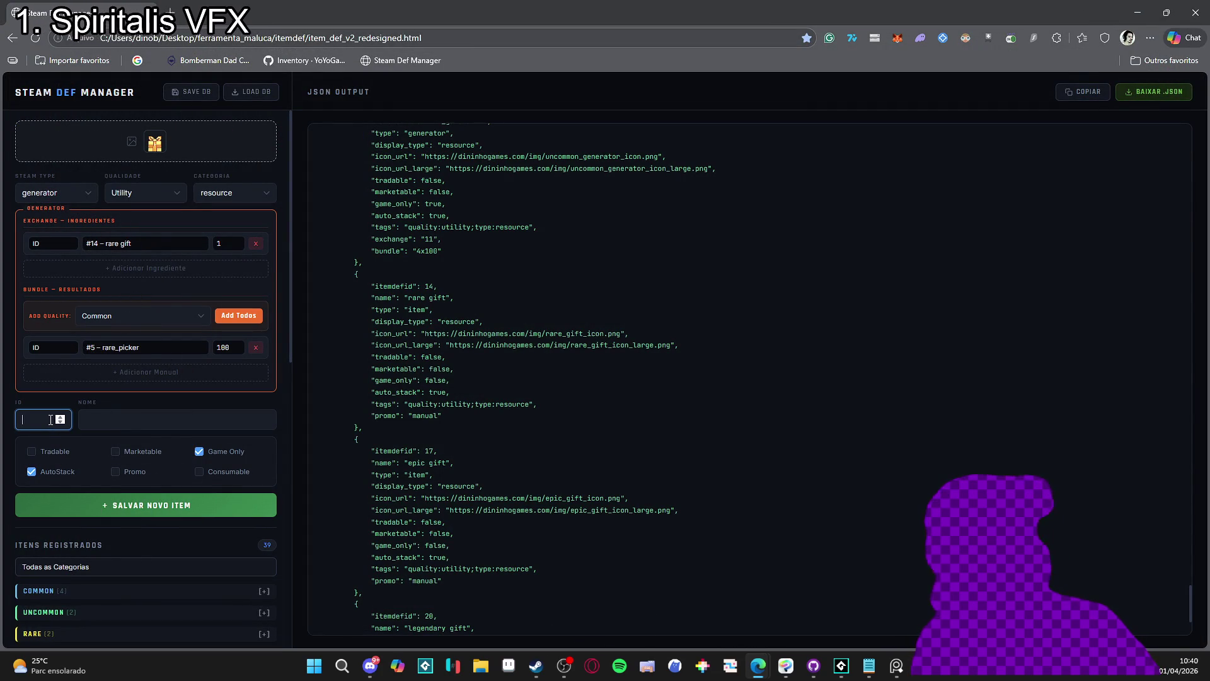
scroll(49, 420, "down", 10)
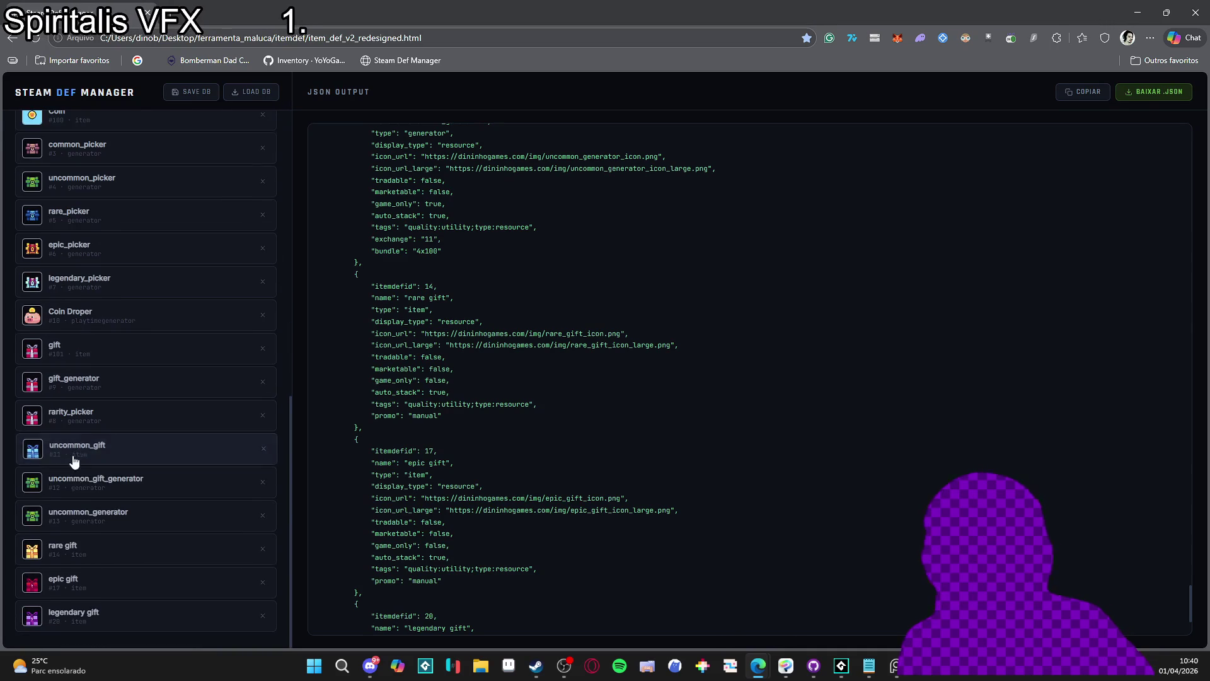
scroll(123, 567, "up", 5)
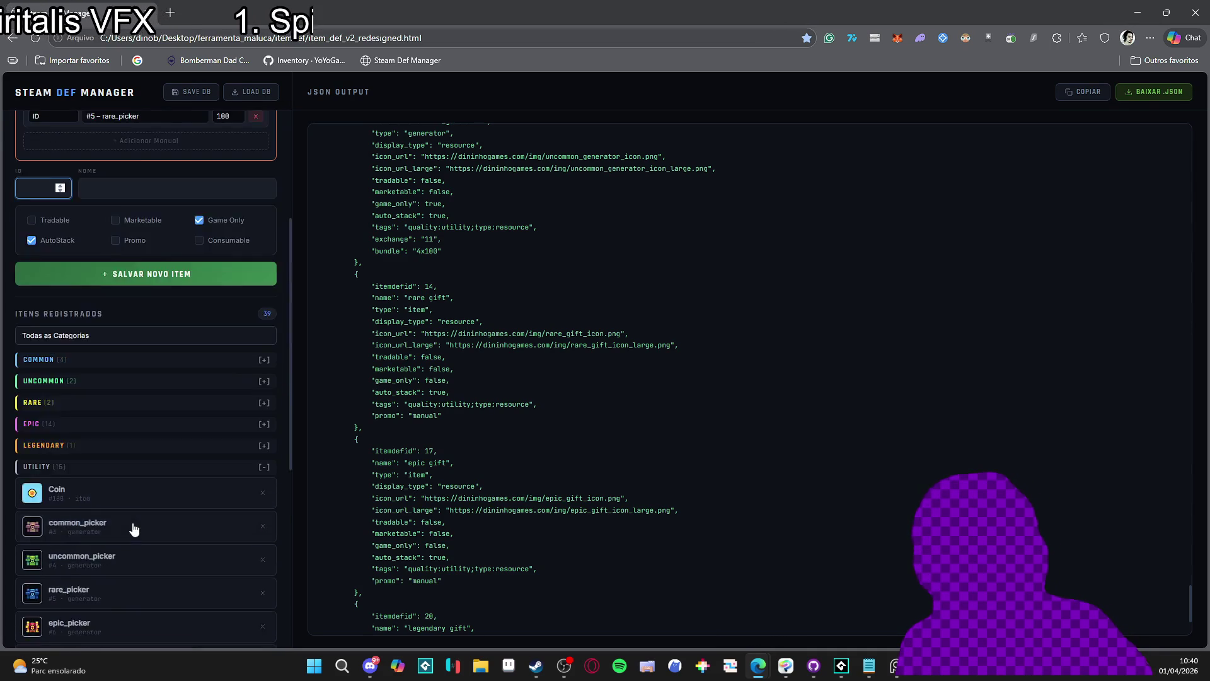
scroll(140, 513, "down", 5)
scroll(130, 481, "up", 10)
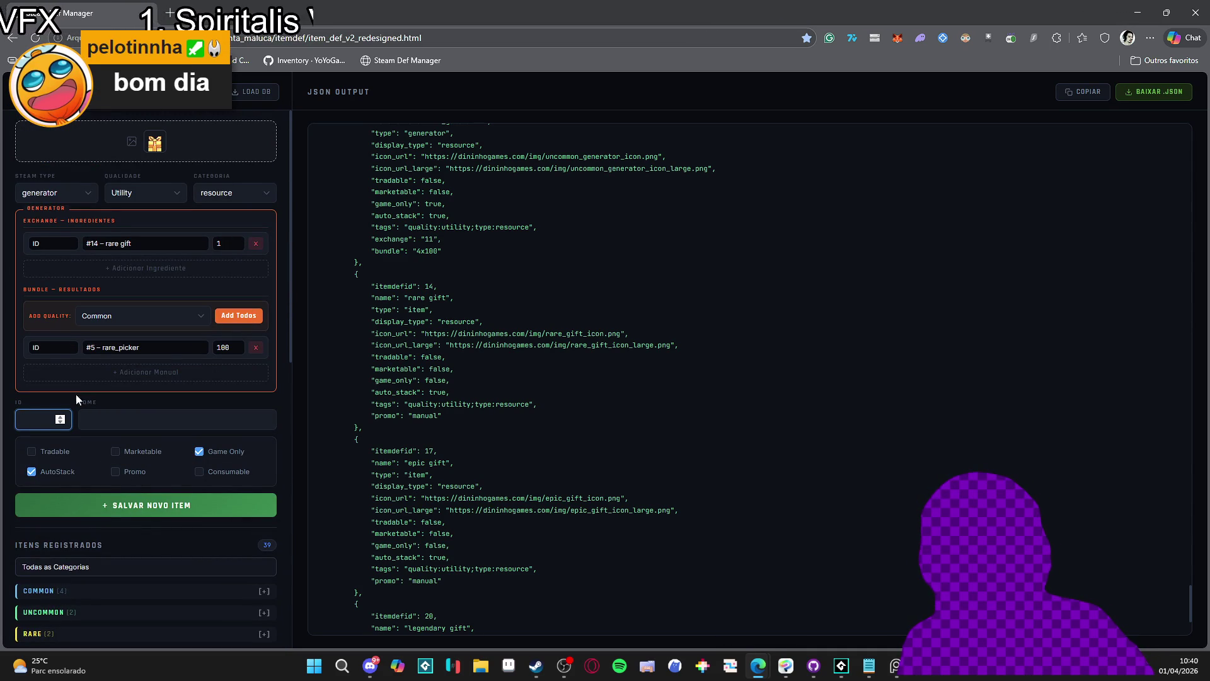
type("15")
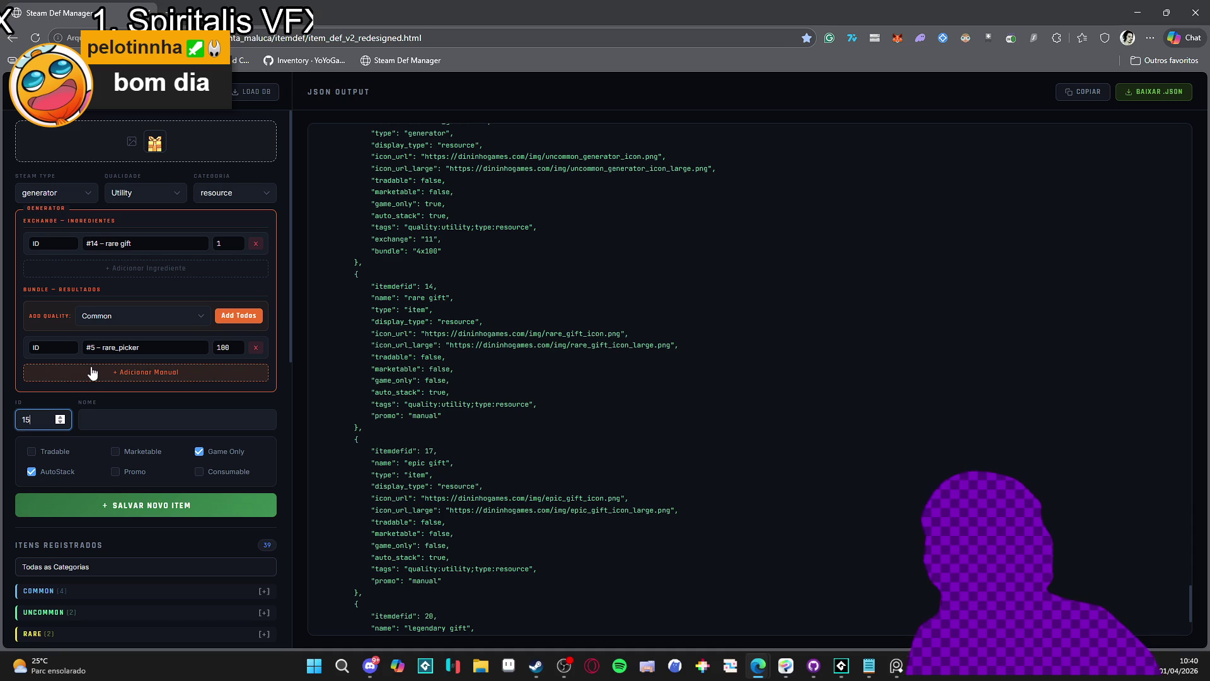
scroll(134, 432, "down", 10)
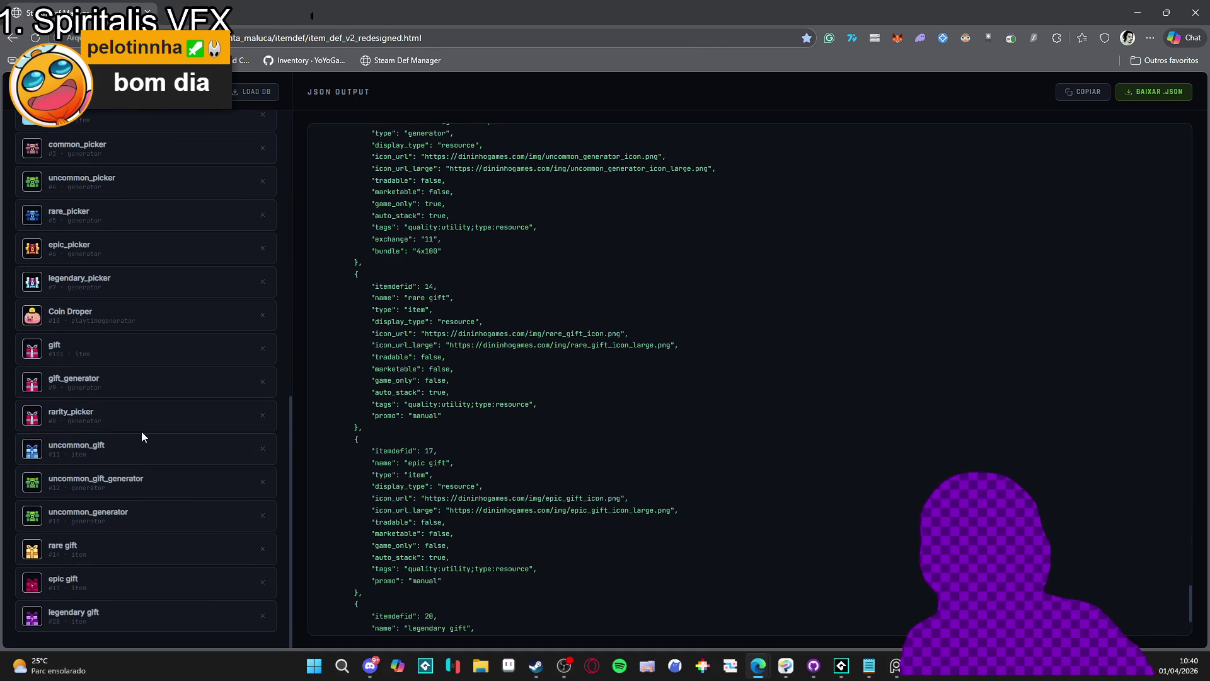
scroll(141, 431, "up", 10)
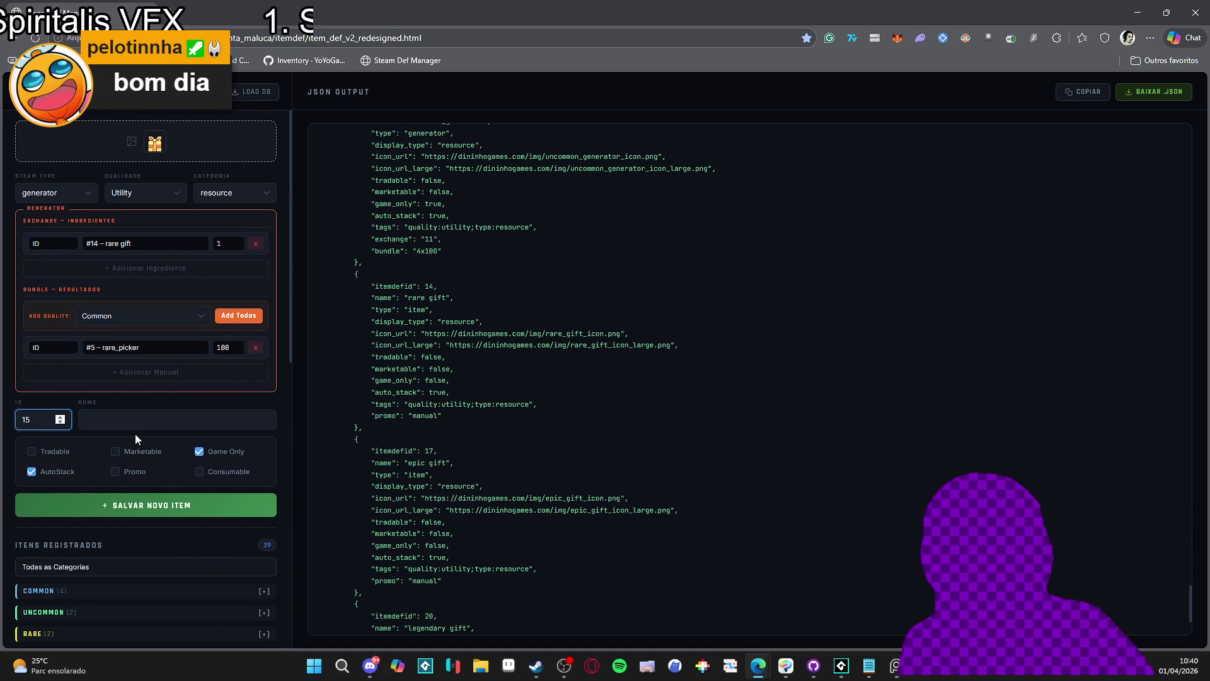
Enter rare_generator in the Nome field and save it with + Salvar Novo Item
left_click(132, 420)
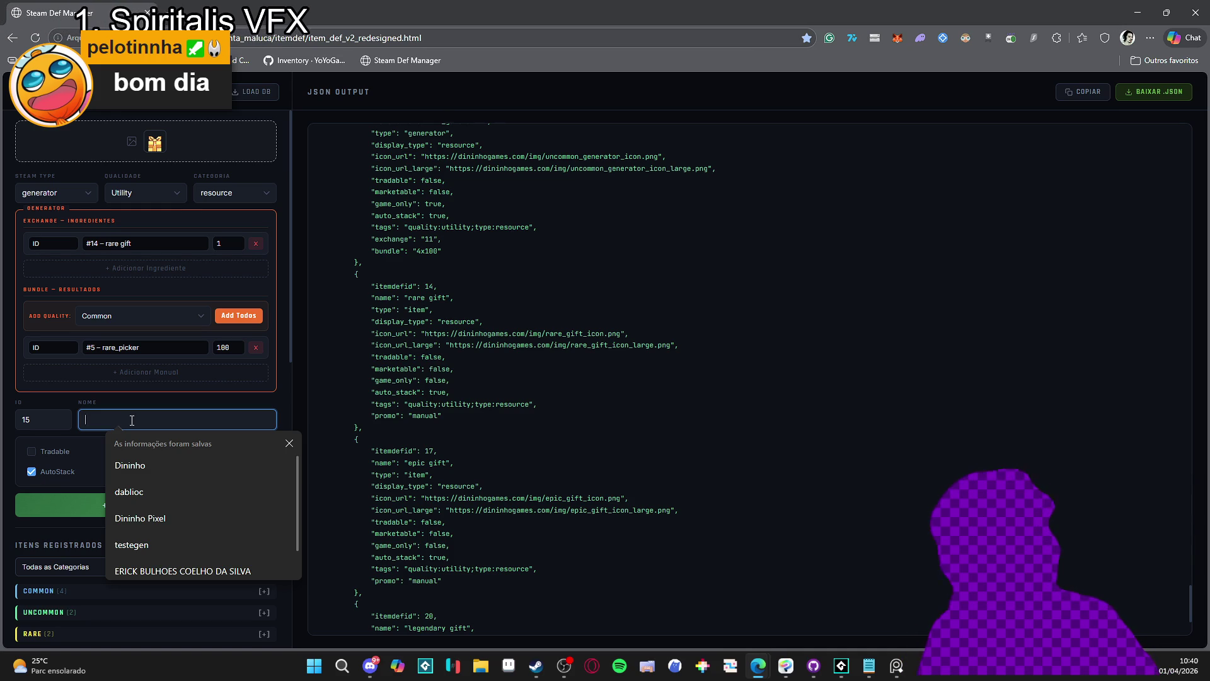
type("rare")
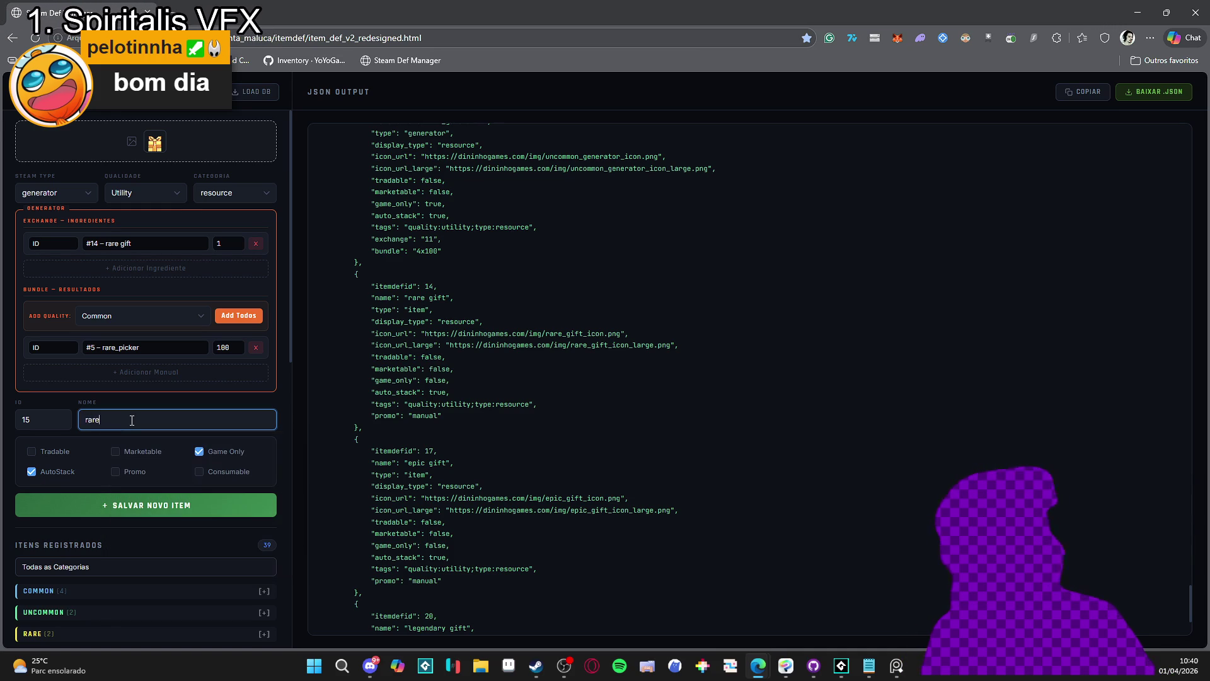
type("_generator")
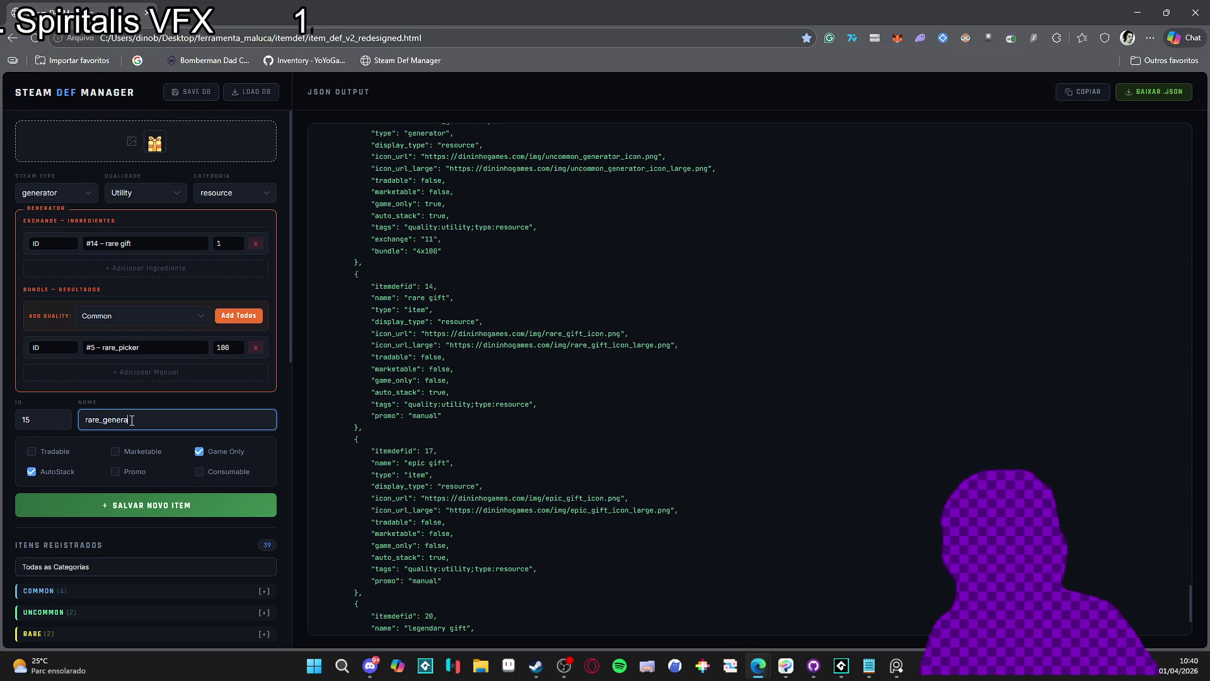
left_click(153, 503)
scroll(213, 437, "down", 1)
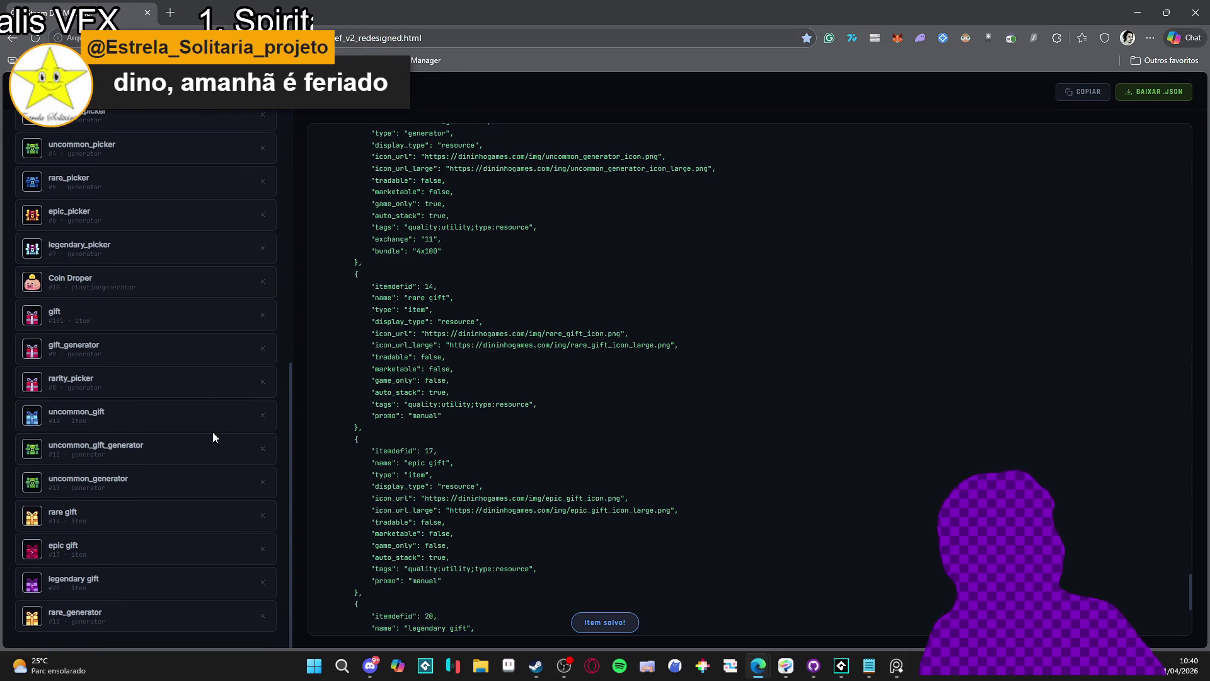
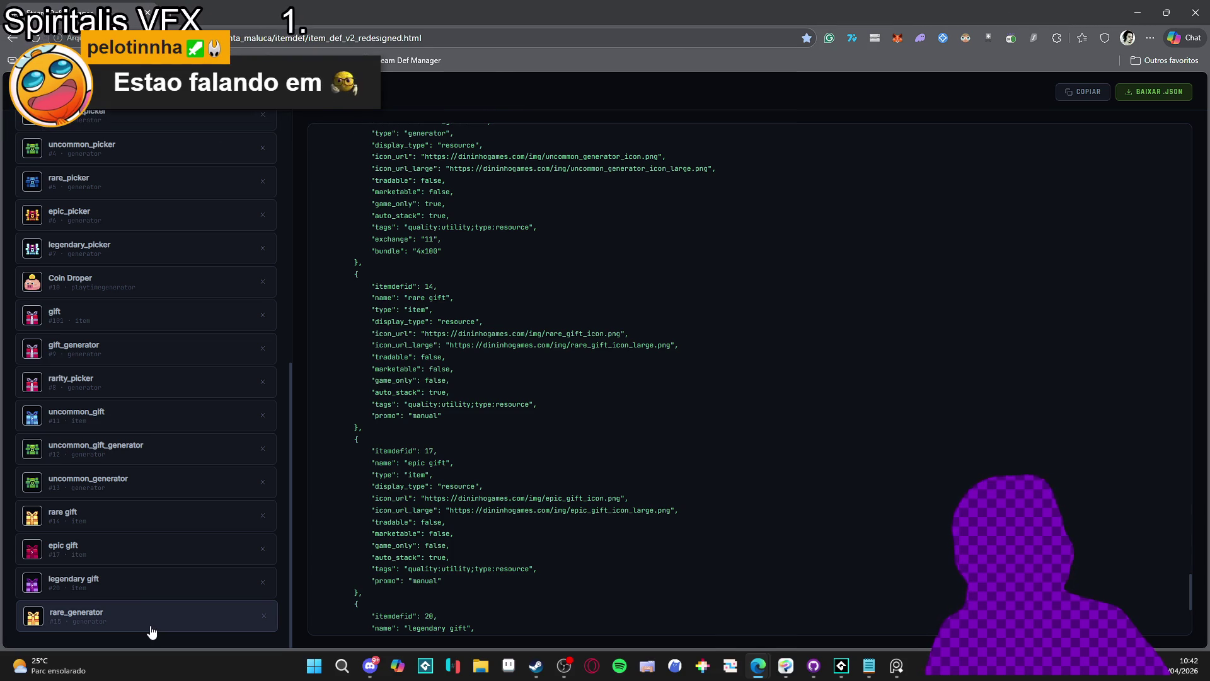
Make the new definition a generator and keep its quality at Utility
left_click(152, 631)
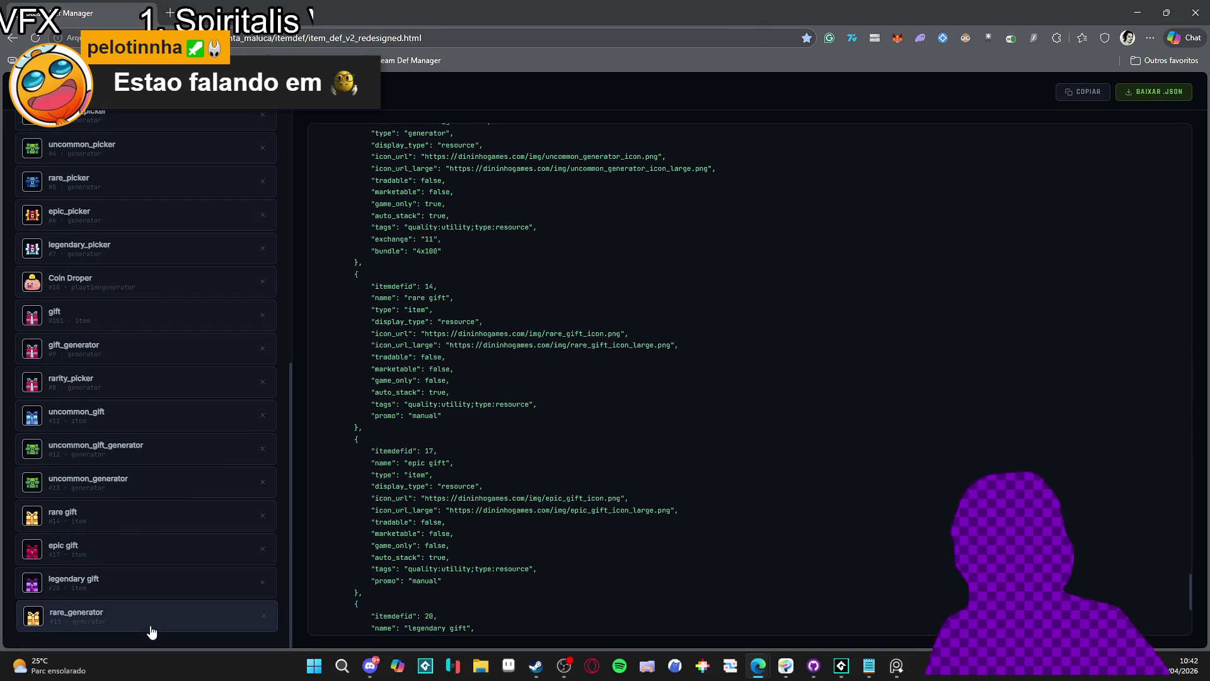
scroll(152, 627, "up", 8)
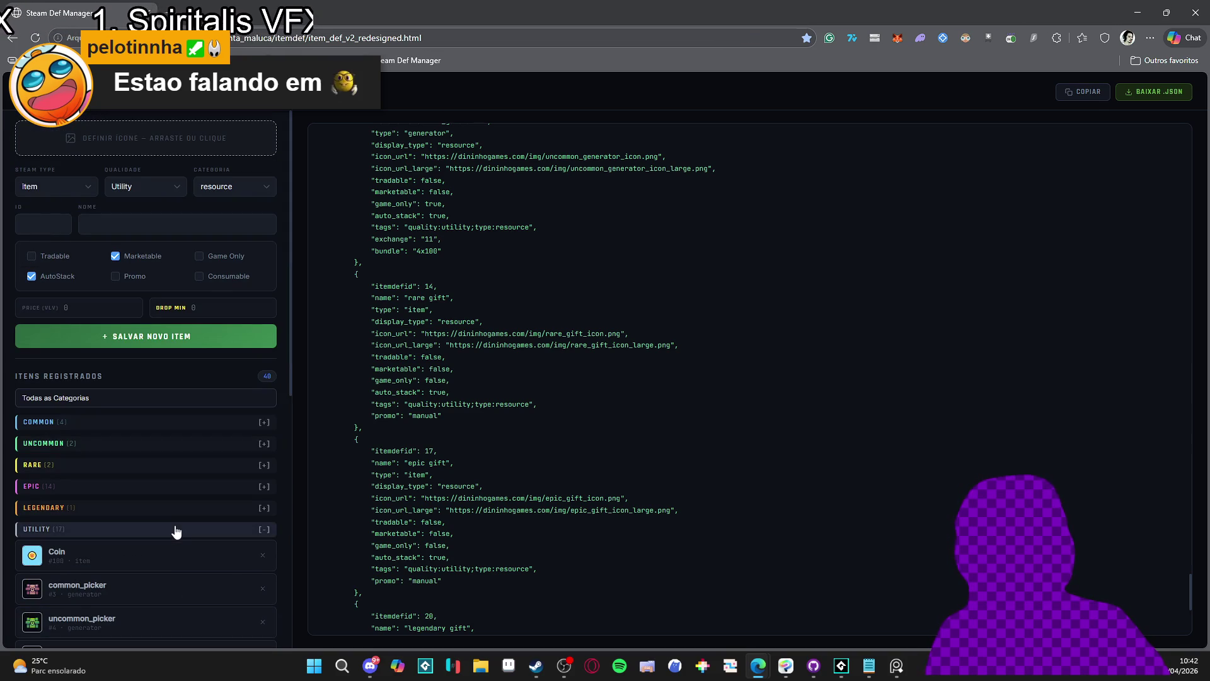
scroll(198, 523, "down", 8)
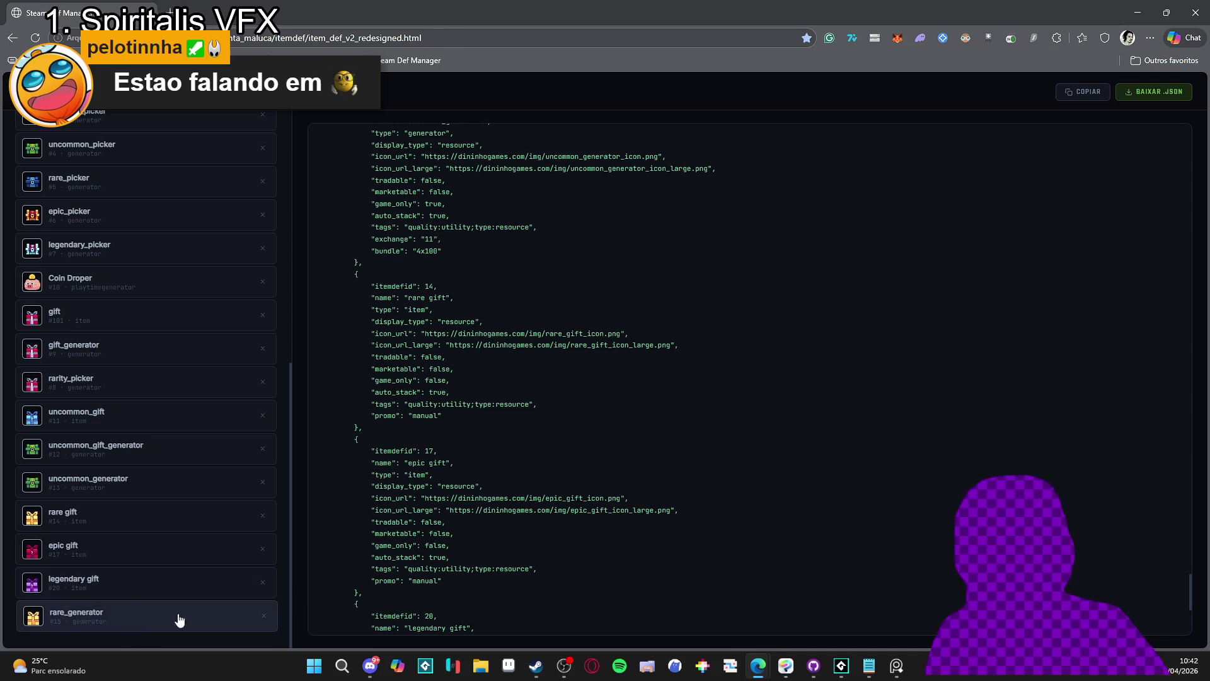
scroll(441, 589, "down", 5)
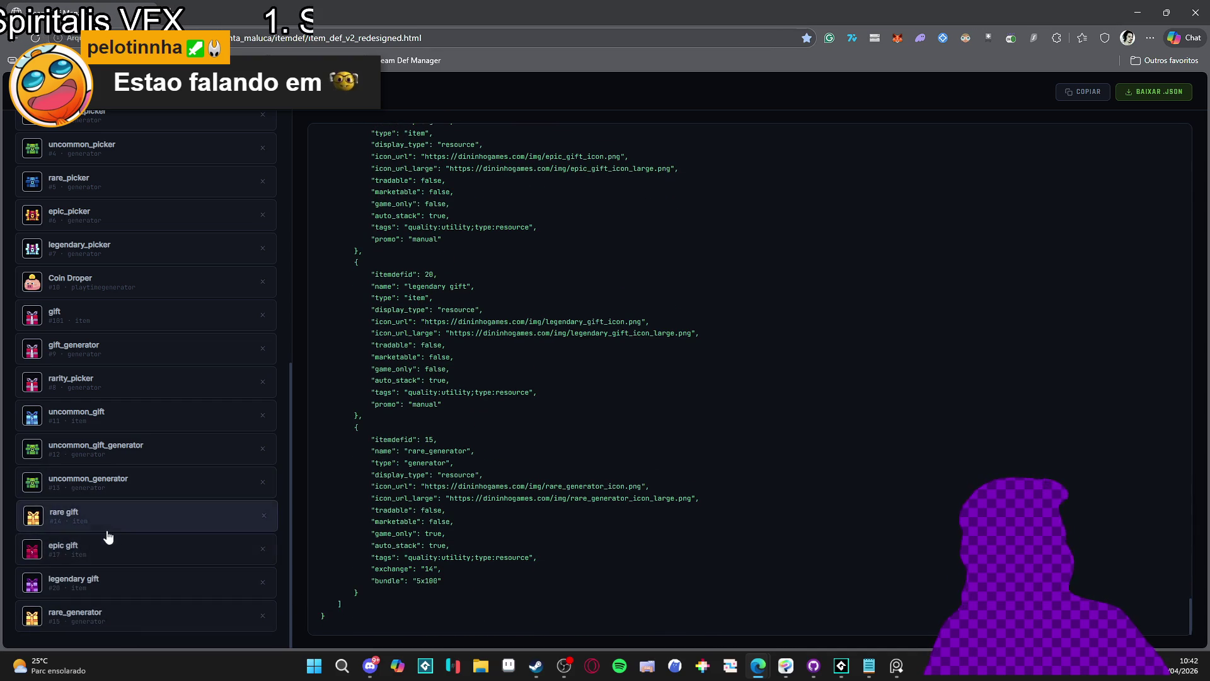
scroll(120, 508, "up", 1)
scroll(120, 508, "up", 7)
left_click(80, 188)
left_click(69, 223)
left_click(147, 187)
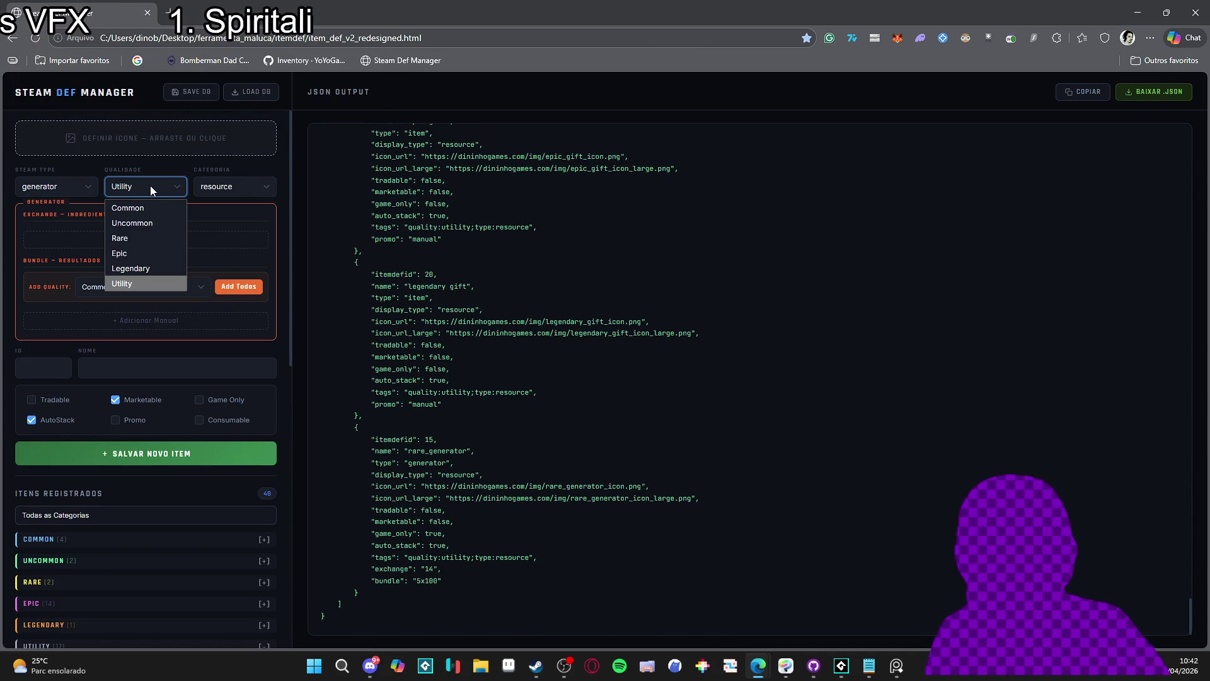
left_click(156, 183)
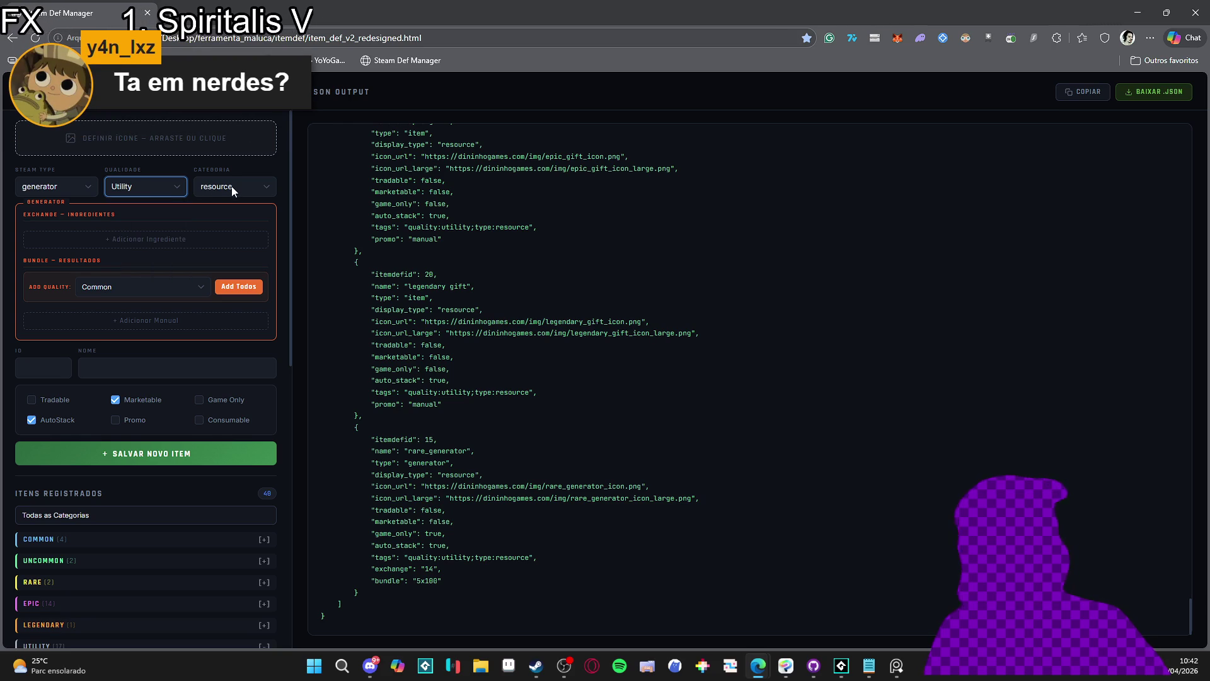
Add an ingredient row requiring 1 of #17 epic gift
left_click(130, 246)
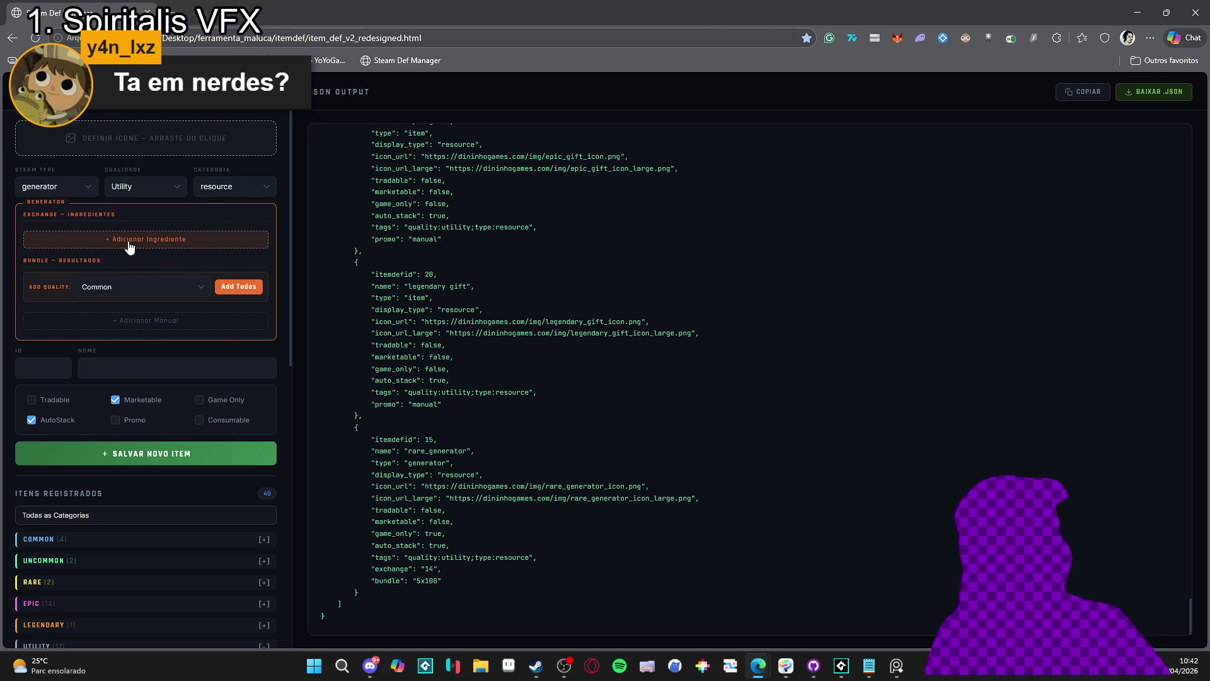
left_click(130, 247)
left_click(172, 237)
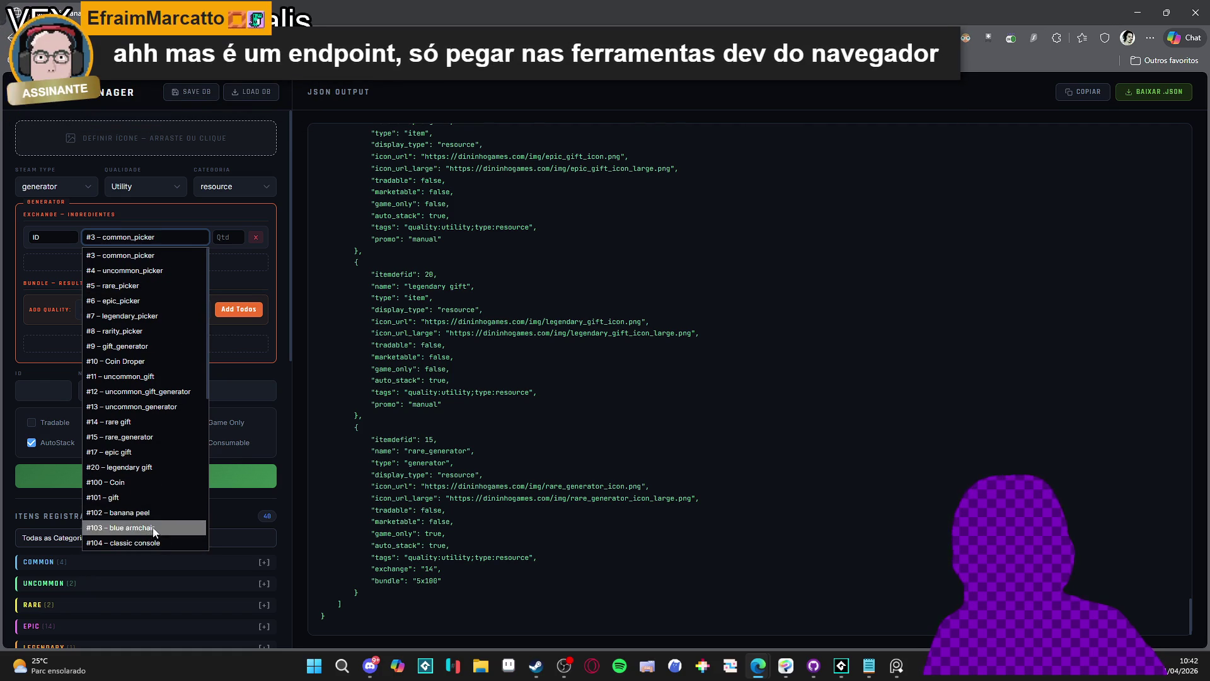
left_click(160, 452)
left_click(222, 239)
type("1")
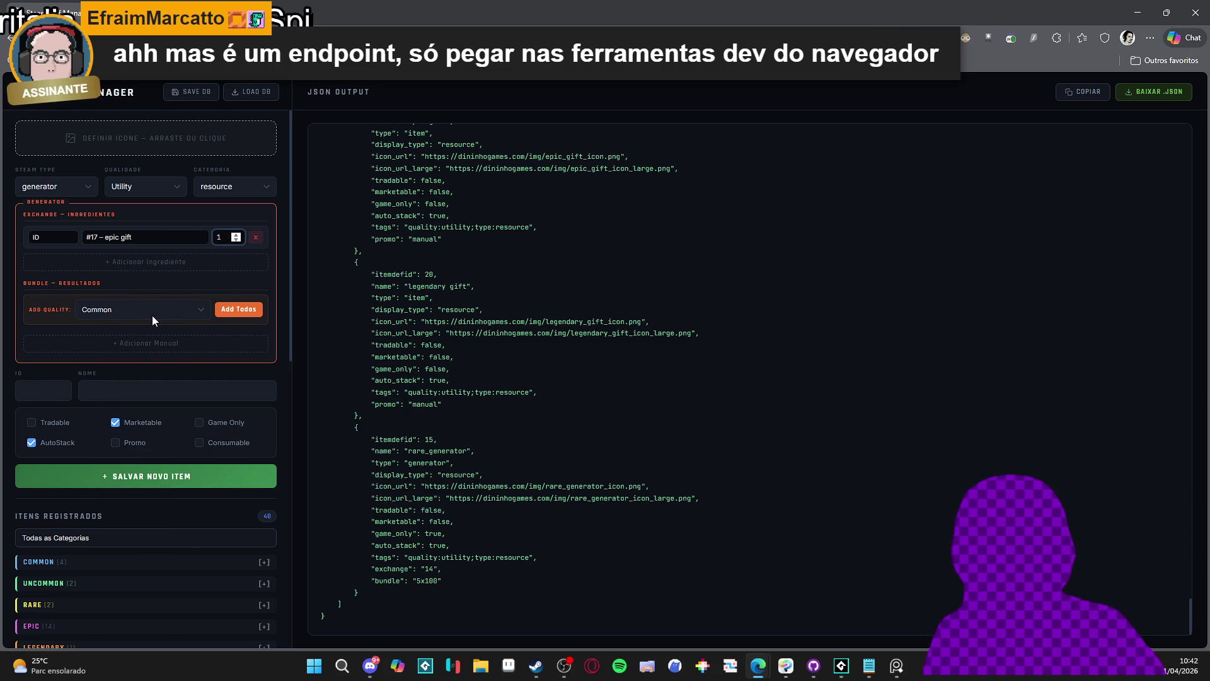
Add a Common bundle result row of 100 #6 epic_picker
left_click(183, 307)
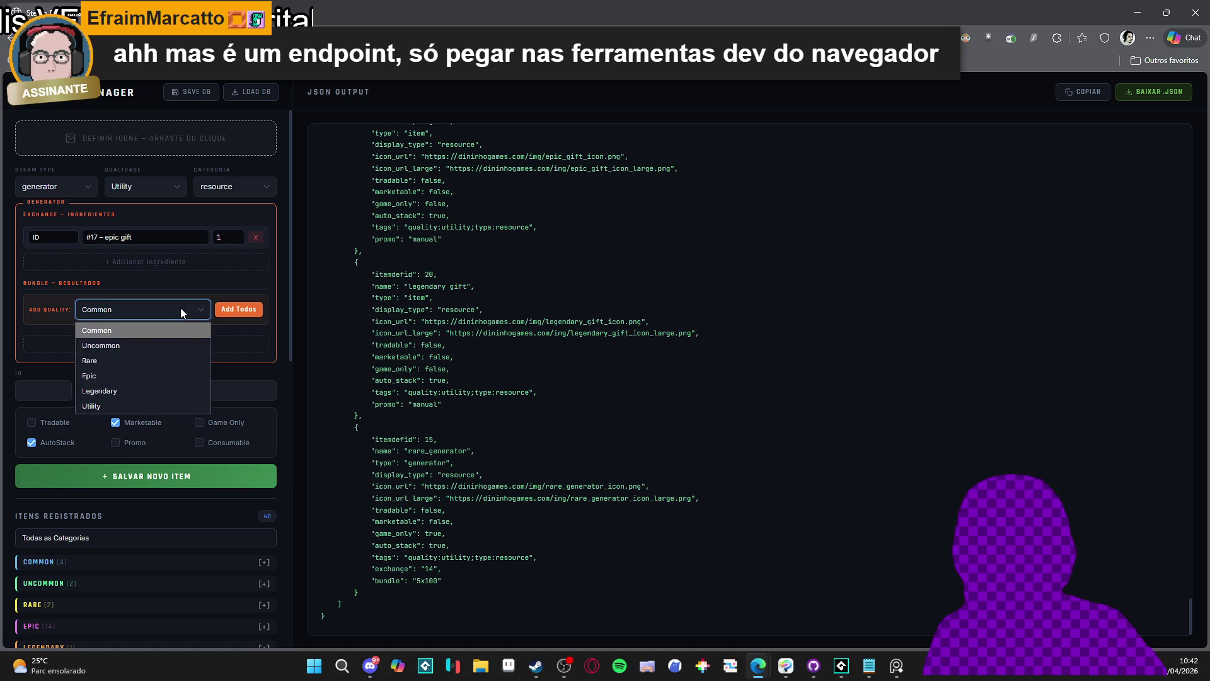
left_click(180, 309)
left_click(218, 312)
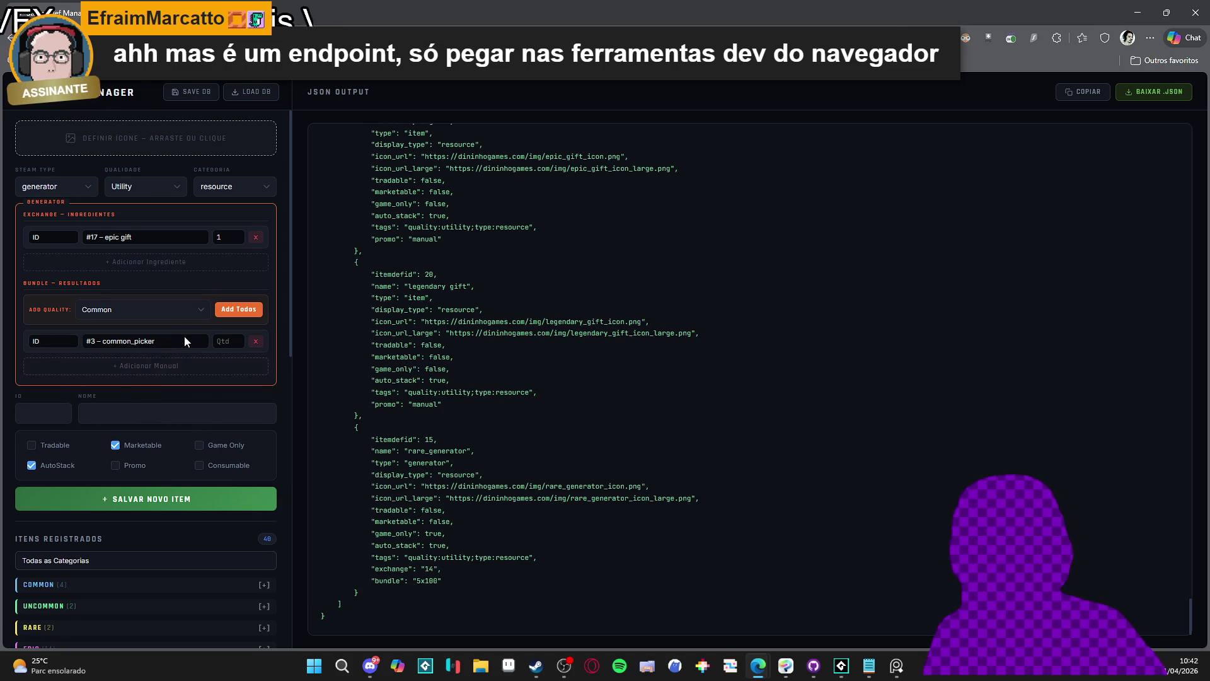
left_click(184, 336)
left_click(148, 180)
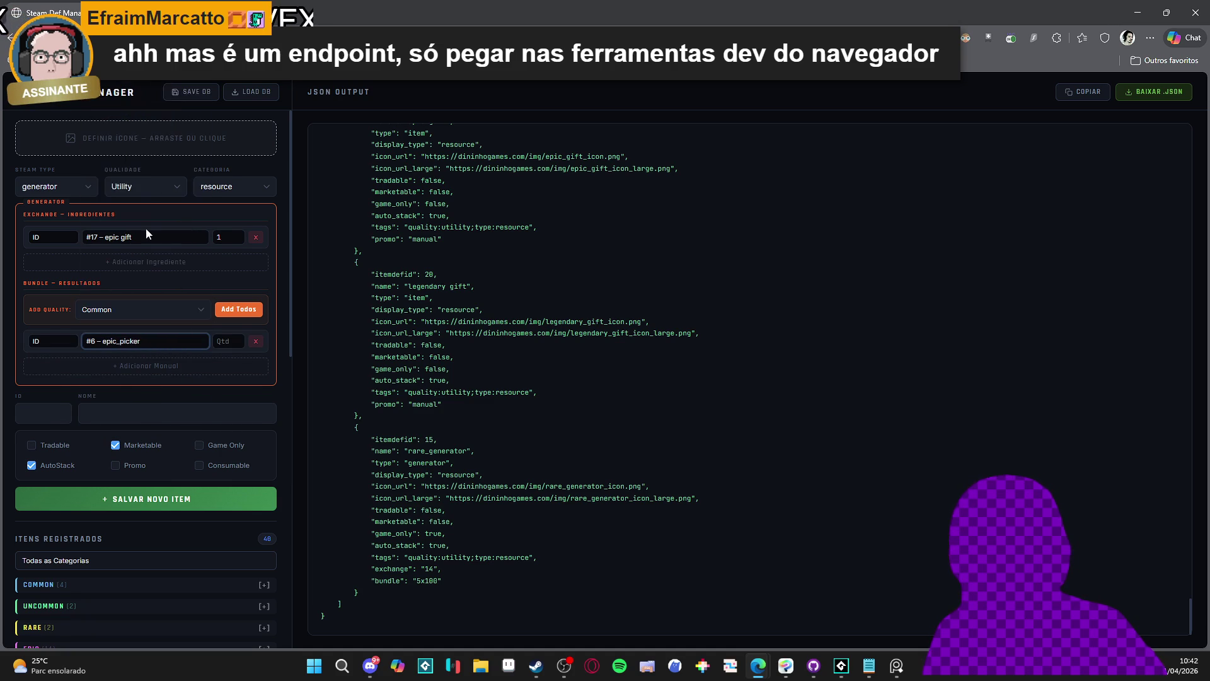
left_click(228, 340)
type("100")
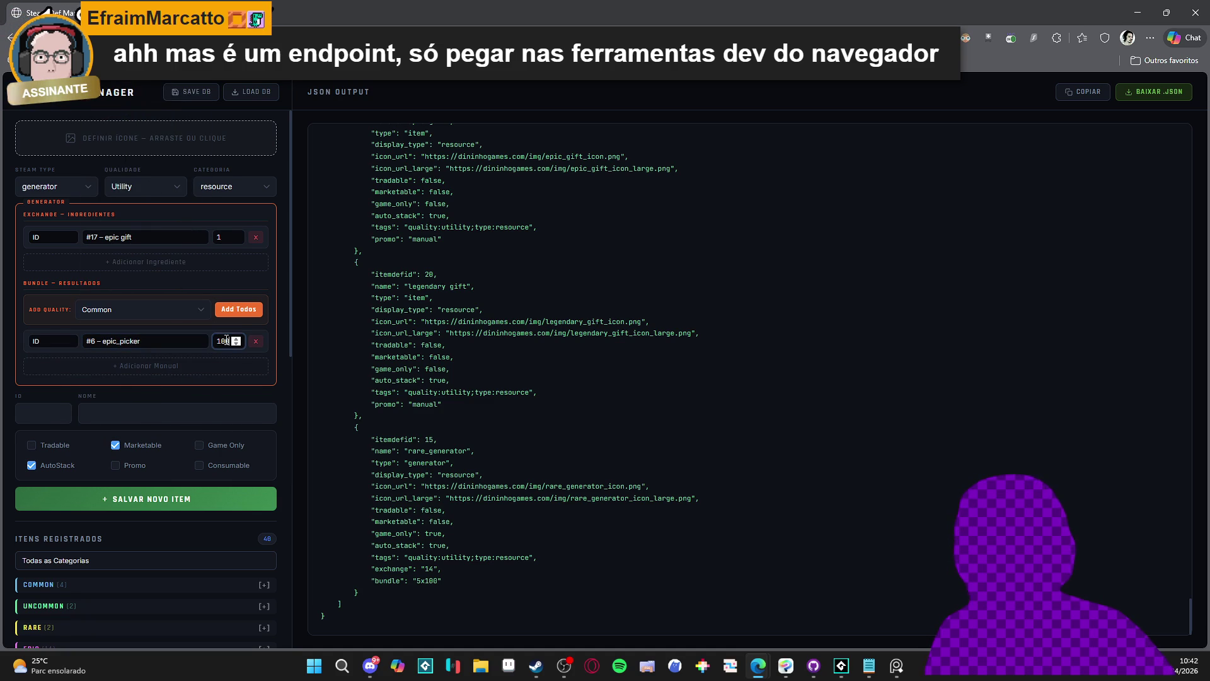
Enter ID 18 and name the definition epic_generator, replacing epic_gift_generator
left_click(44, 413)
type("1")
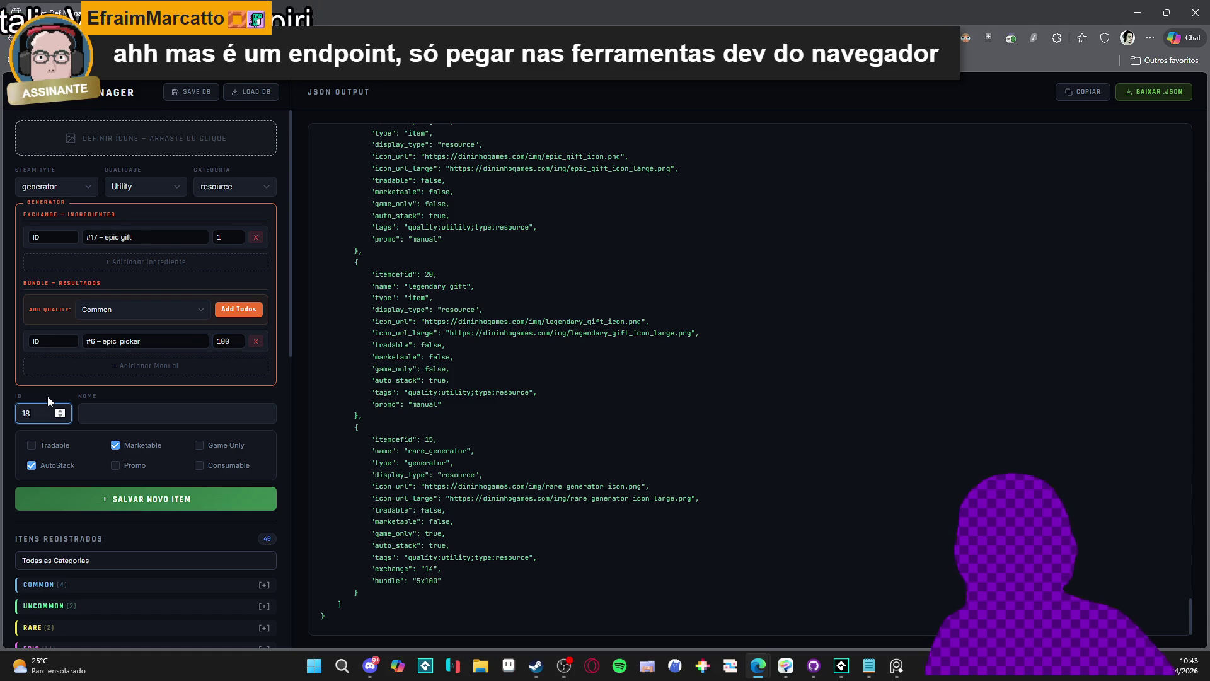
type("8")
key("Tab")
type("epic_gift_gene")
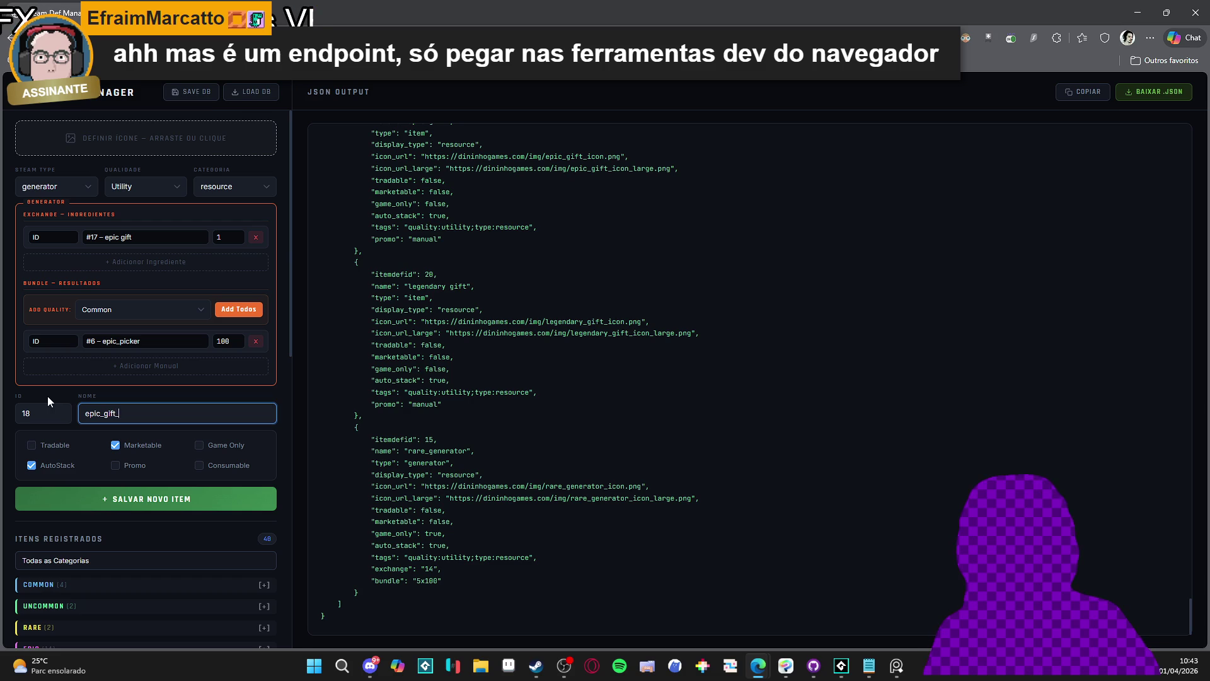
type("rator")
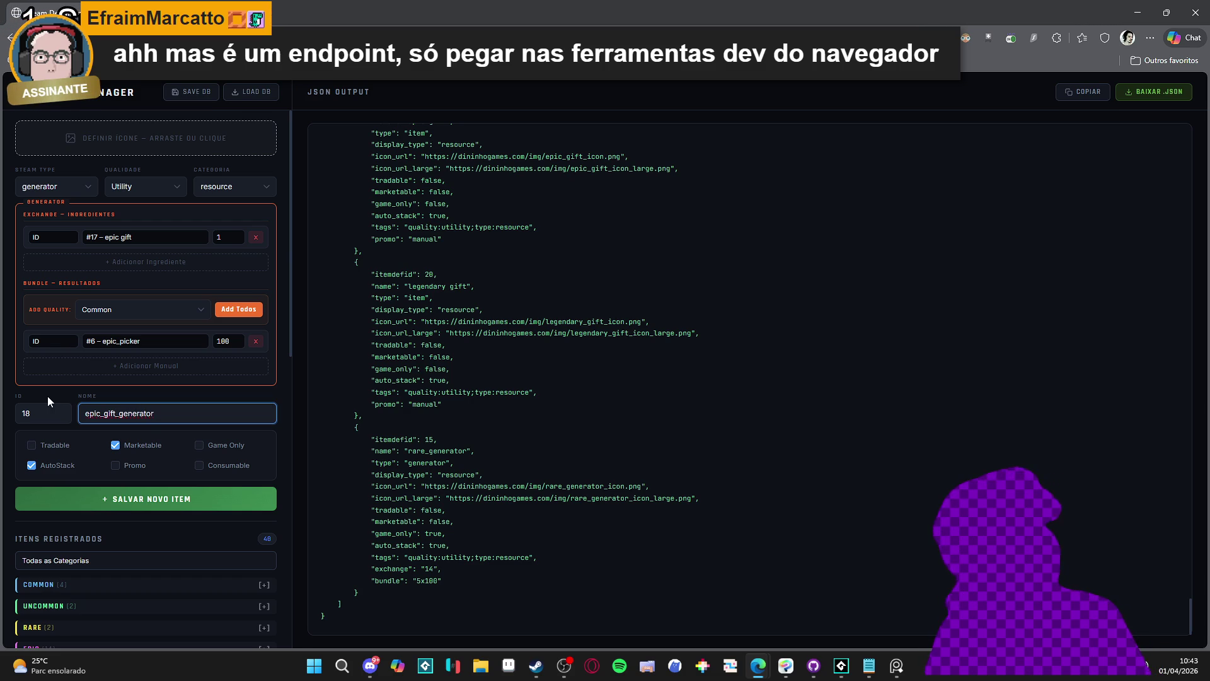
key("ctrl+a")
type("epic_ge")
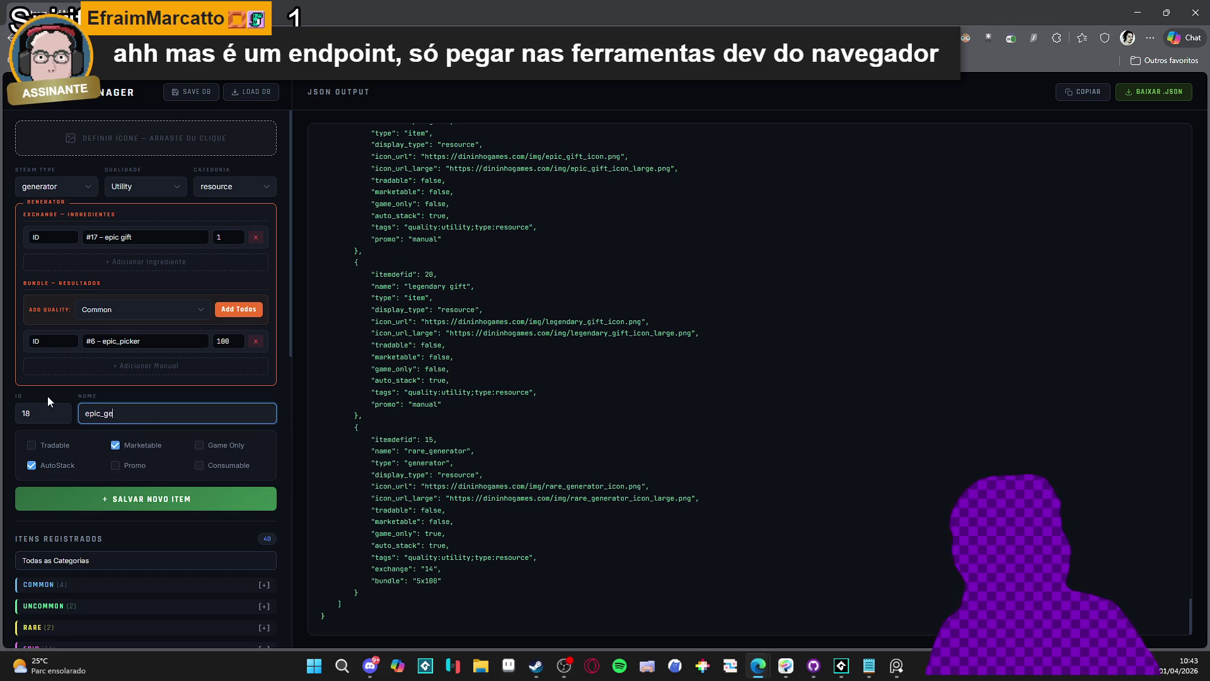
type("nerator")
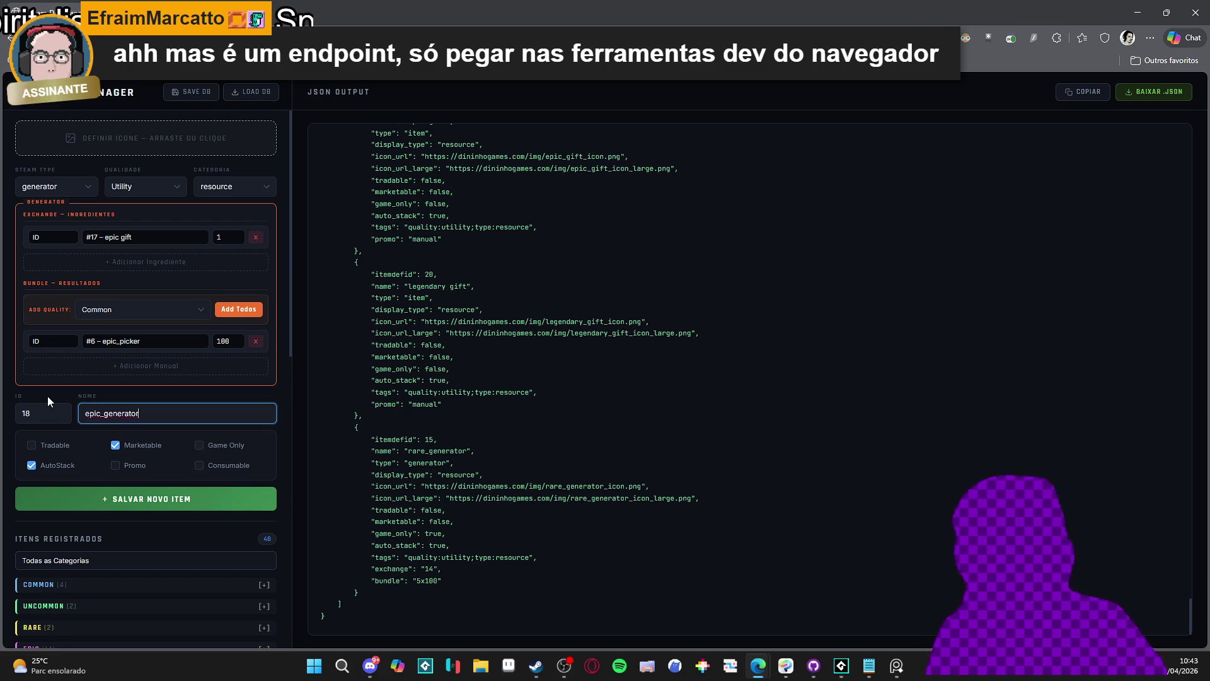
Untick Marketable and tick Game Only for the item
scroll(133, 388, "down", 1)
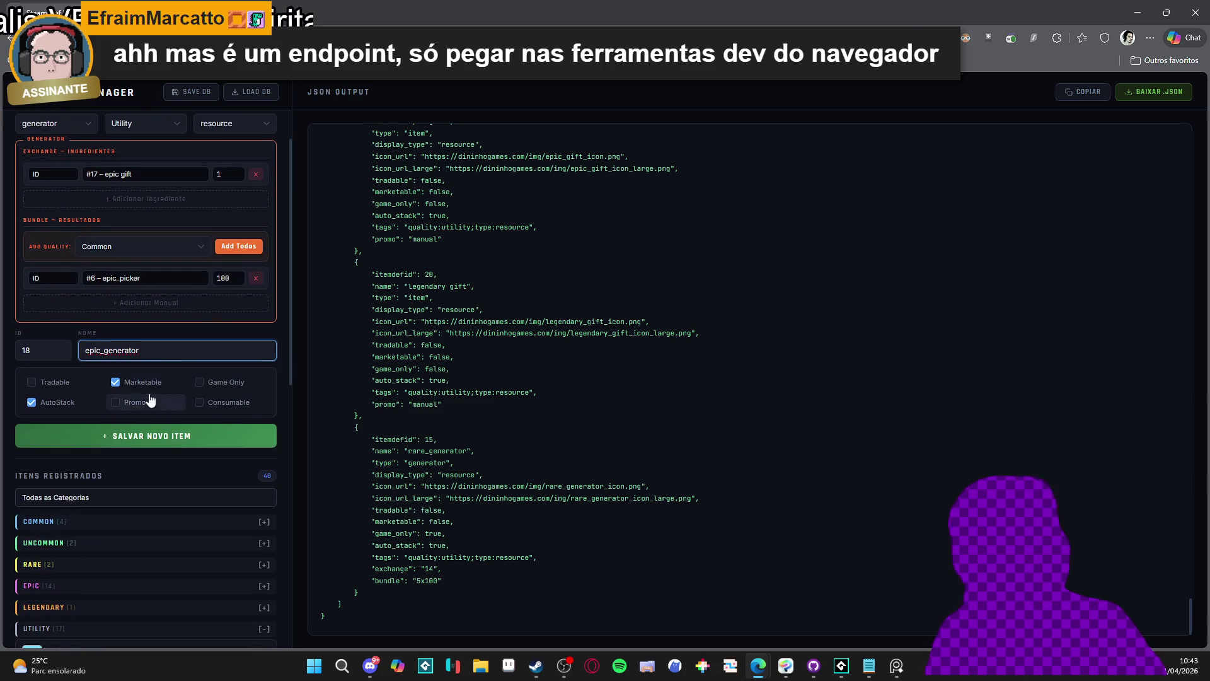
left_click(134, 386)
left_click(226, 382)
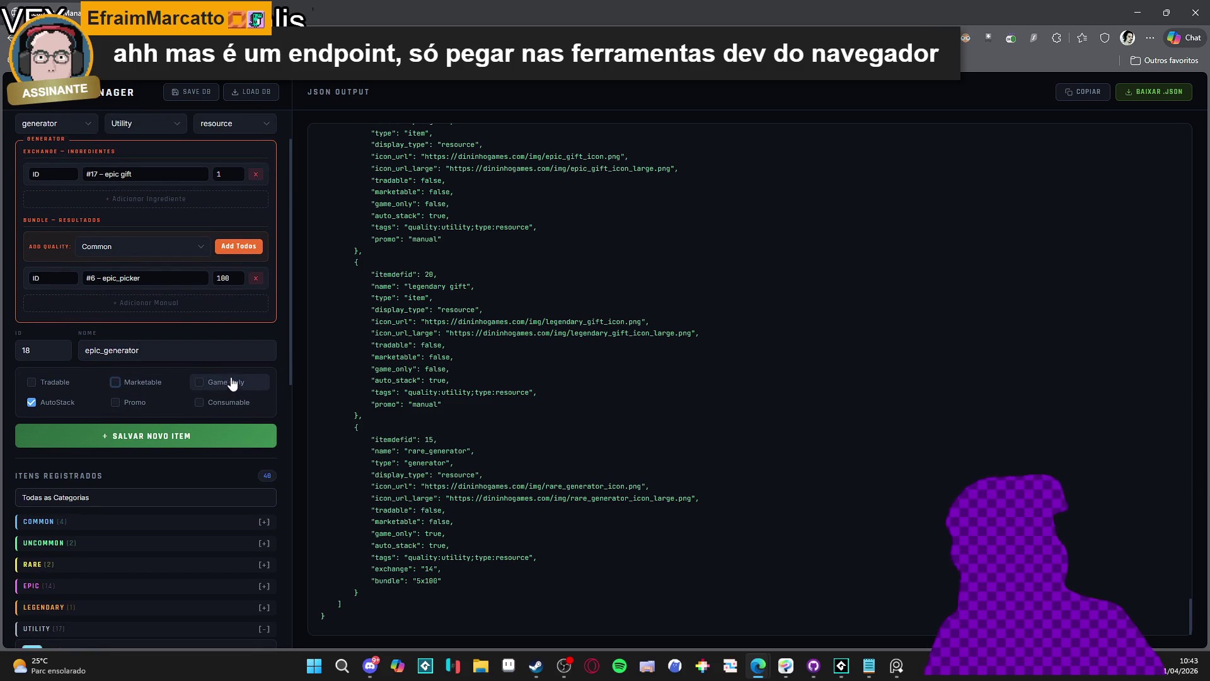
scroll(195, 384, "down", 2)
scroll(177, 253, "up", 3)
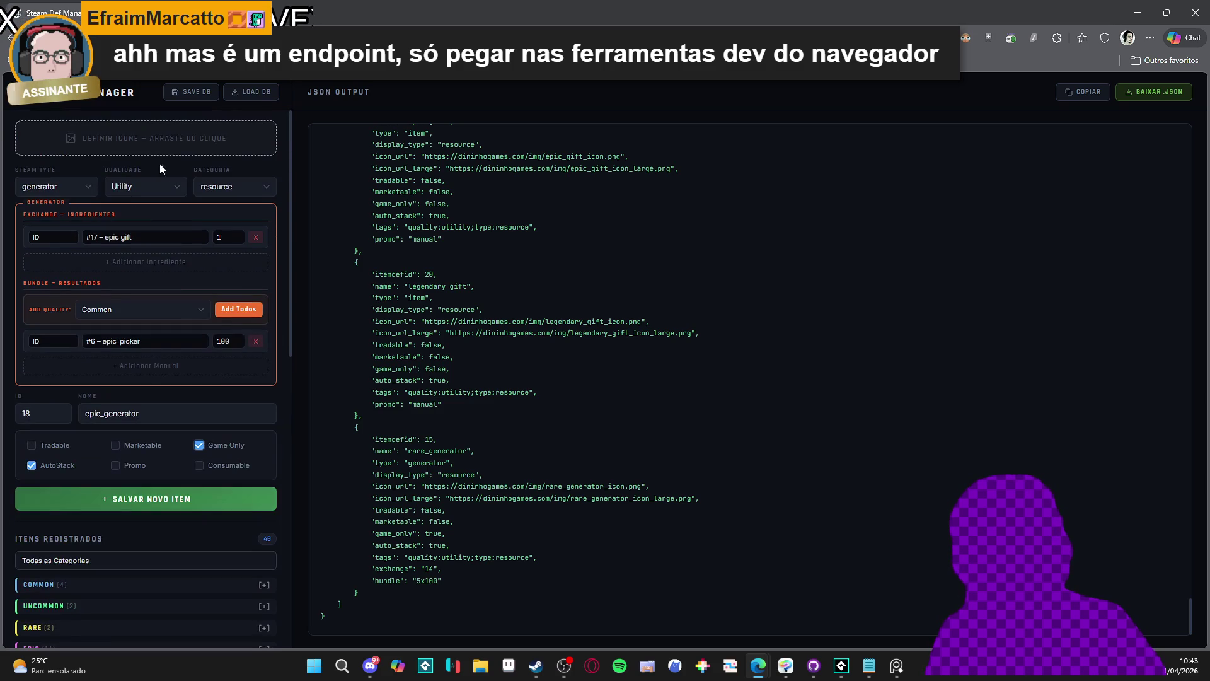
Browse the gift images for the icon, trying spr_gift_rare before reopening the picker
left_click(167, 135)
left_click(410, 149)
double_click(411, 149)
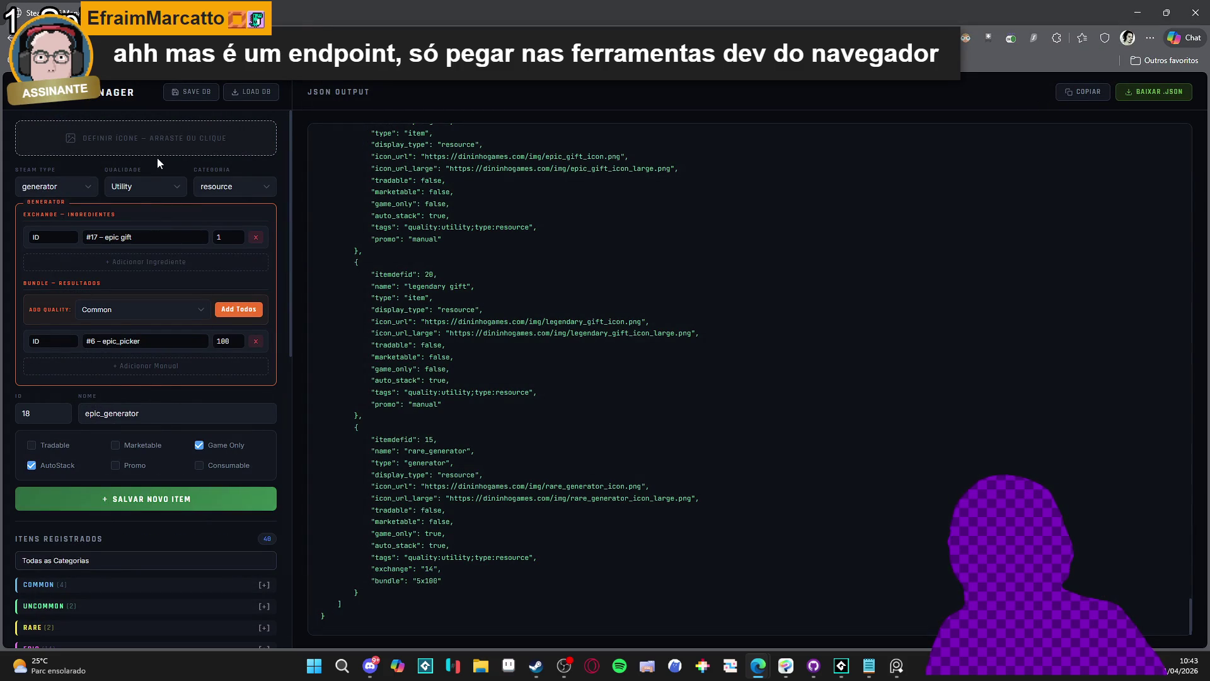
left_click(190, 146)
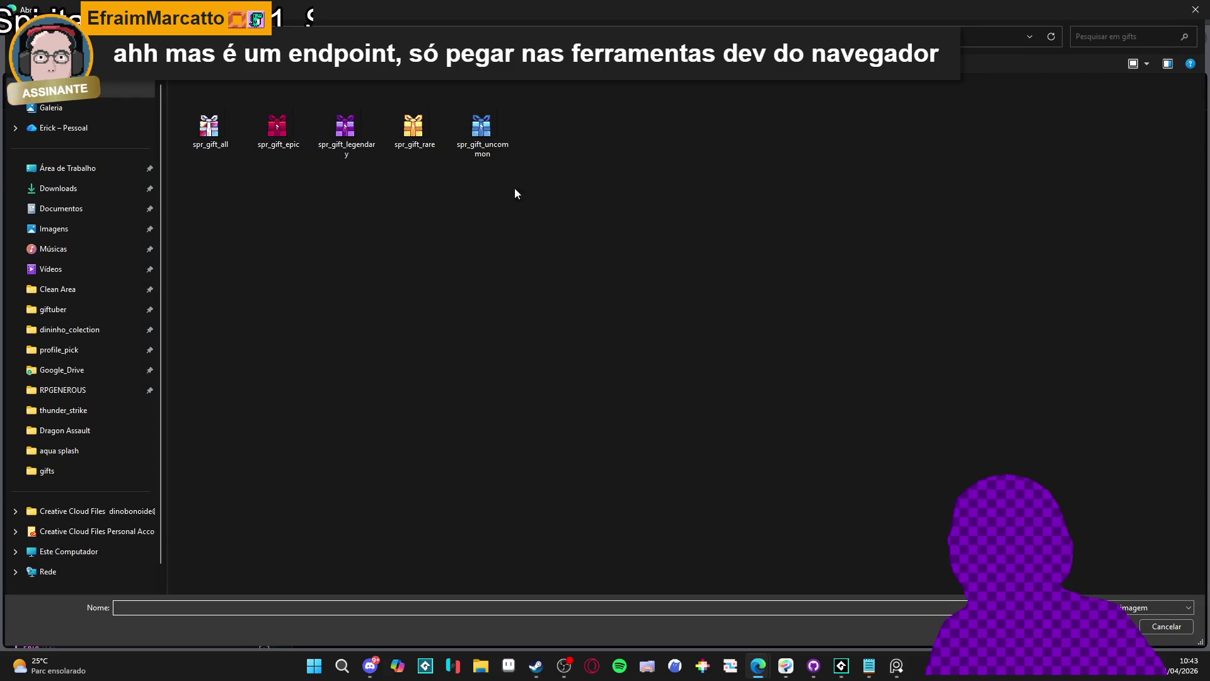
Load spr_gift_epic as the icon and save with Salvar Novo Item
left_click(262, 105)
double_click(262, 104)
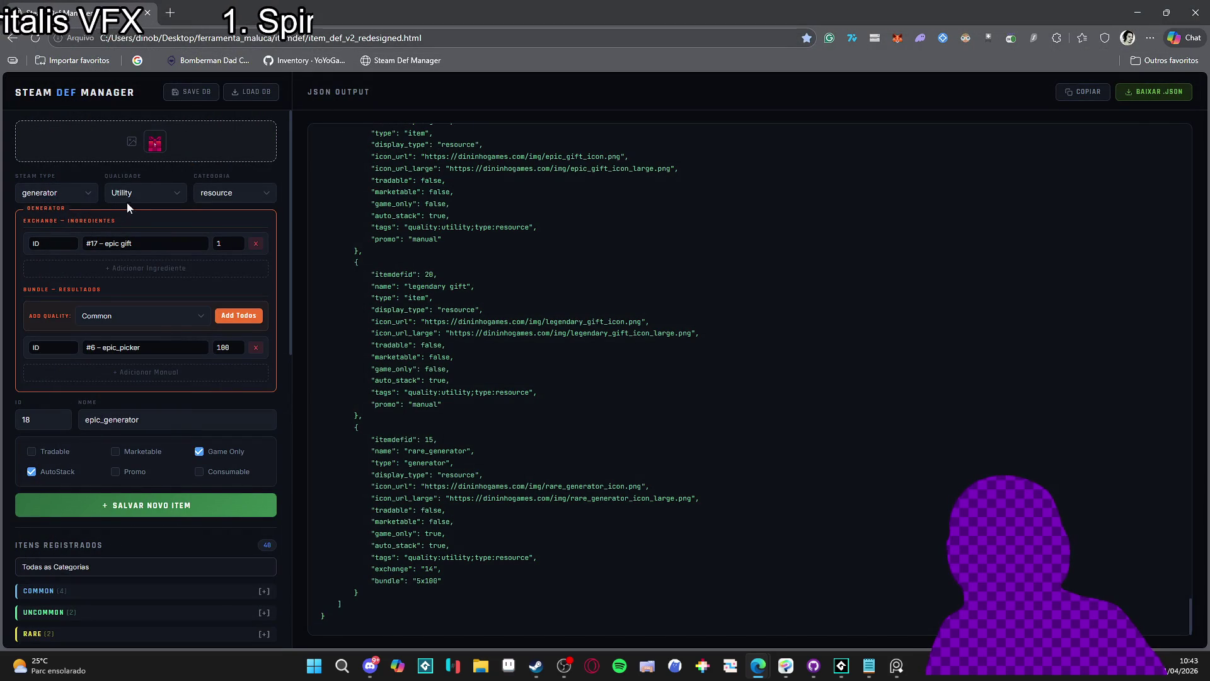
scroll(199, 192, "down", 4)
scroll(170, 208, "up", 4)
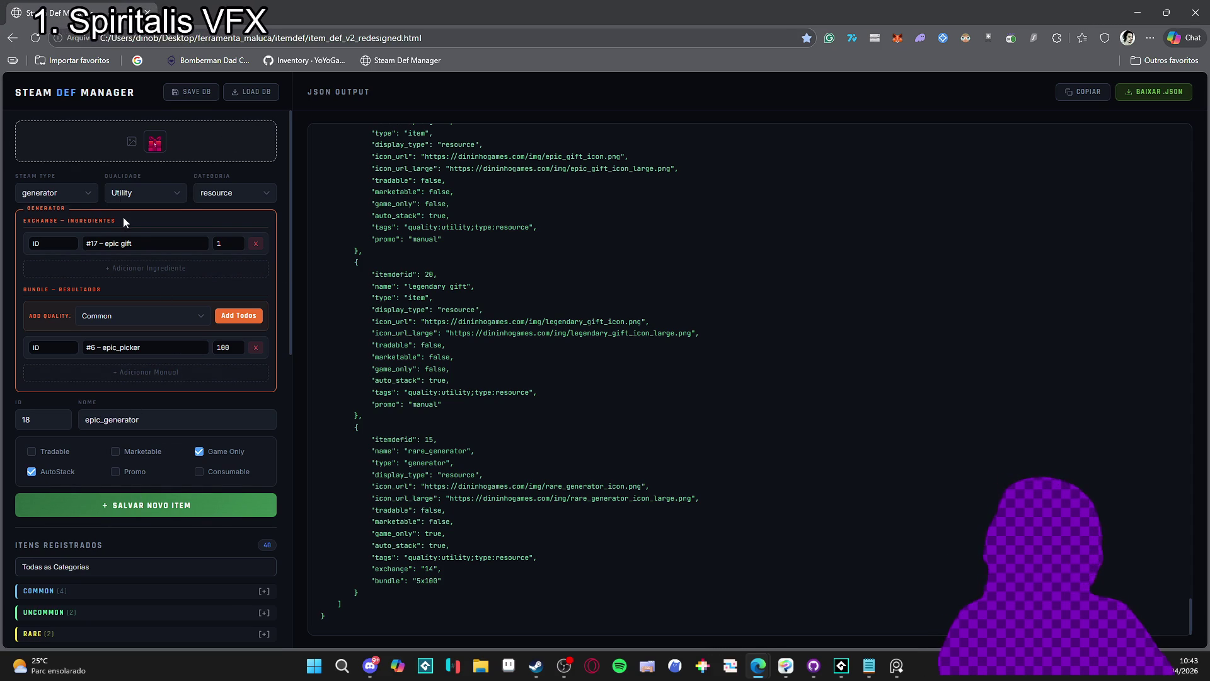
scroll(112, 350, "down", 2)
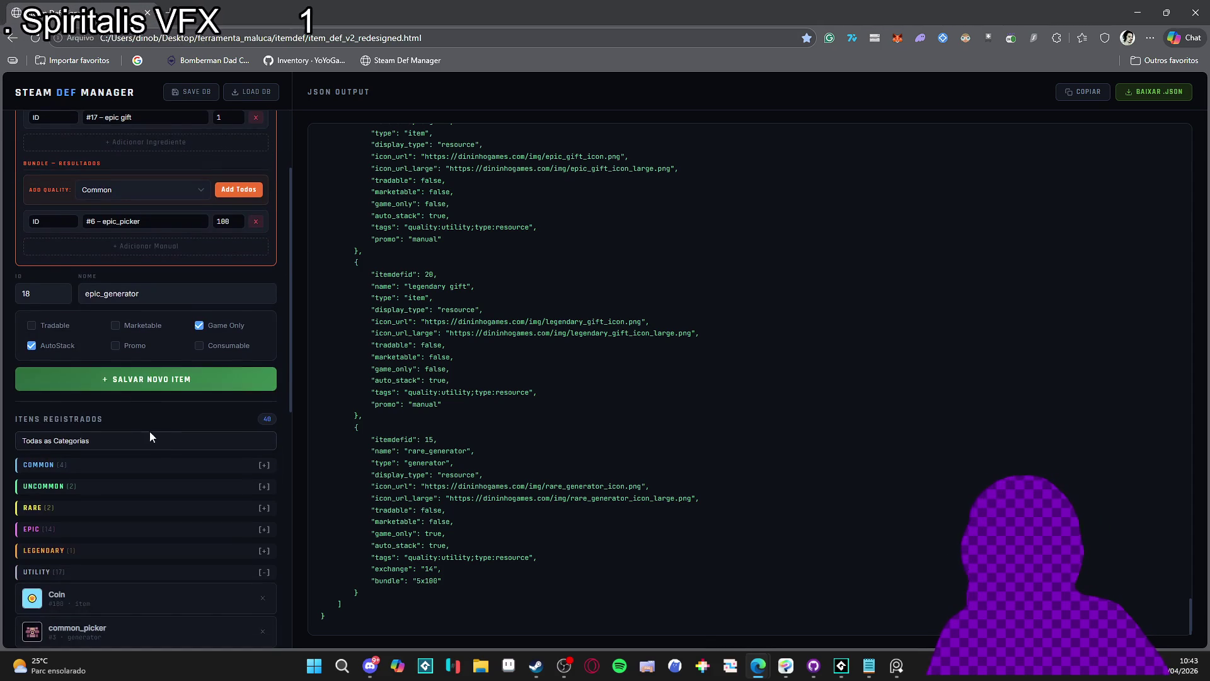
left_click(141, 387)
Scroll the blank page left after saving epic_generator
scroll(132, 391, "down", 8)
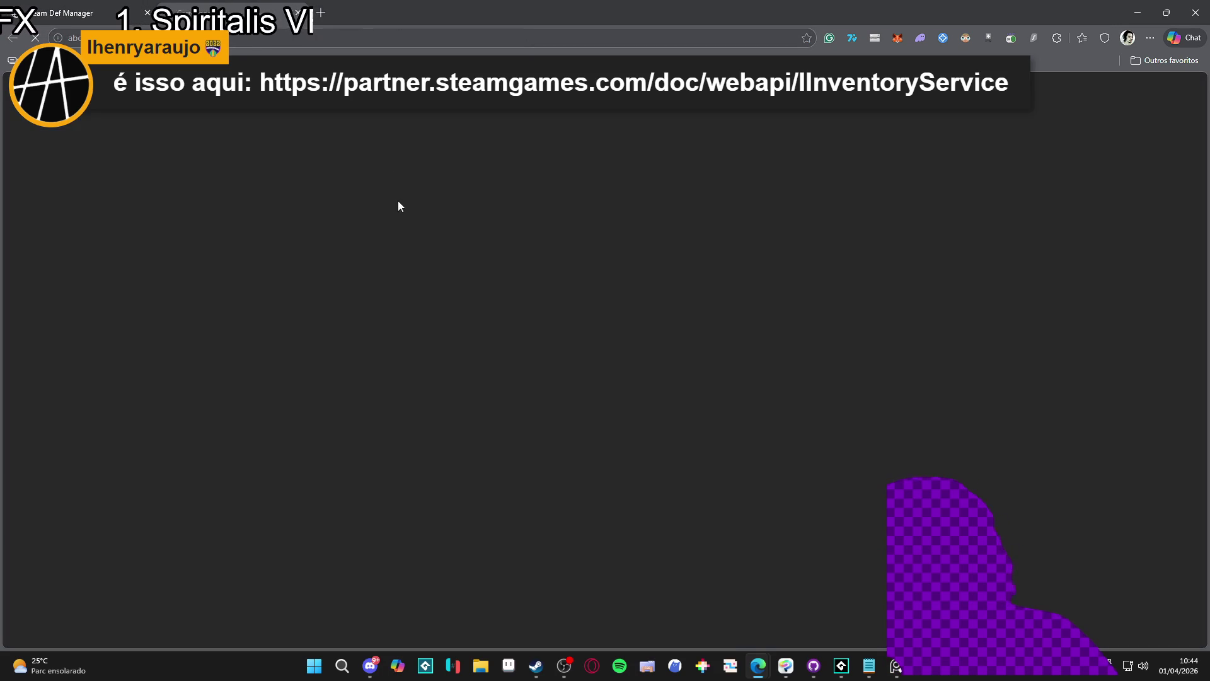
Scroll the IInventoryService reference past GetItemDefs and Consolidate to the ModifyItems example
scroll(554, 265, "down", 20)
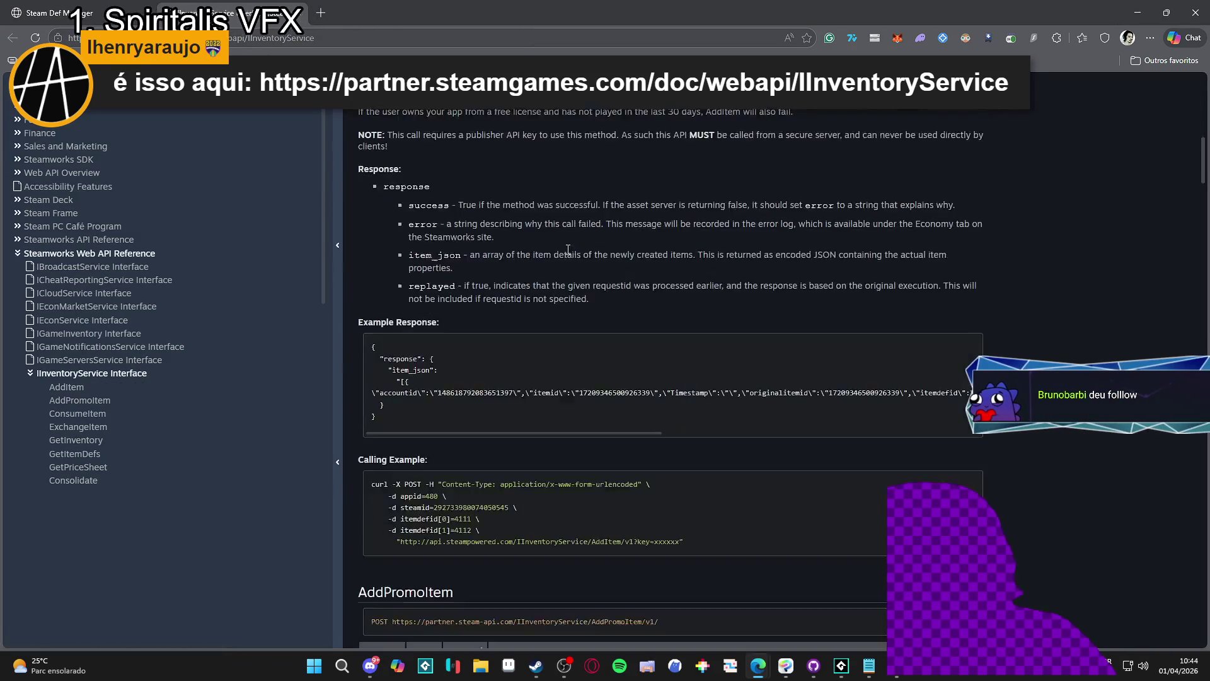
scroll(596, 232, "down", 10)
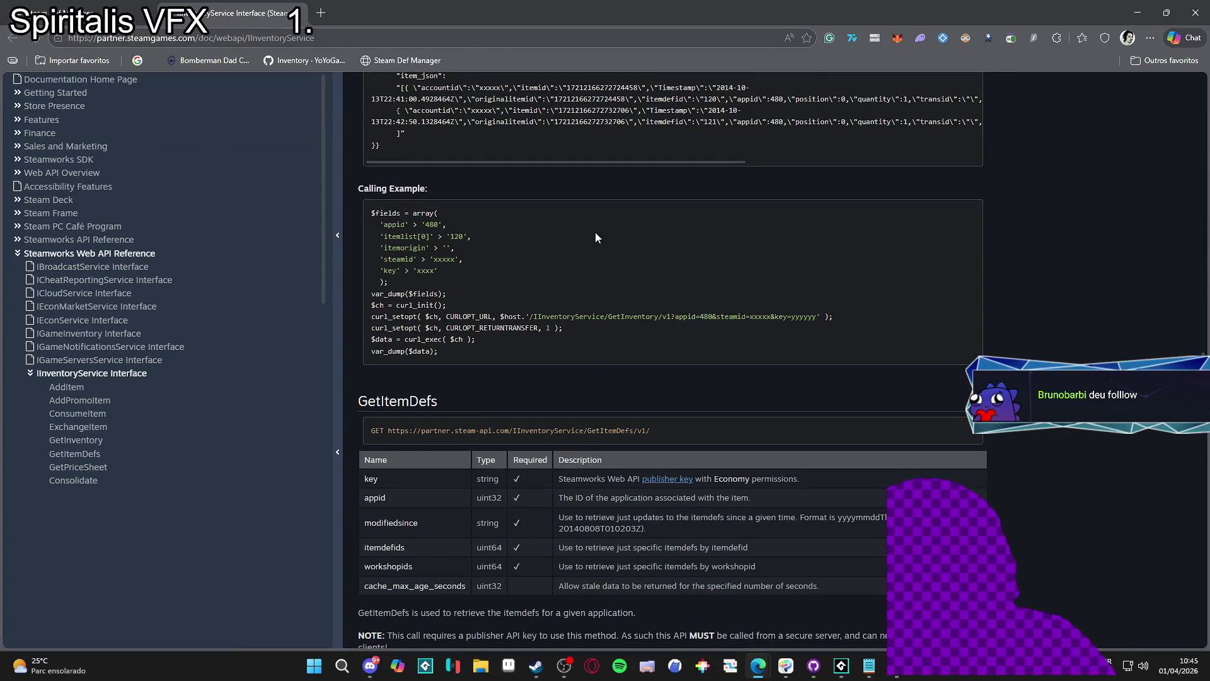
scroll(595, 234, "down", 10)
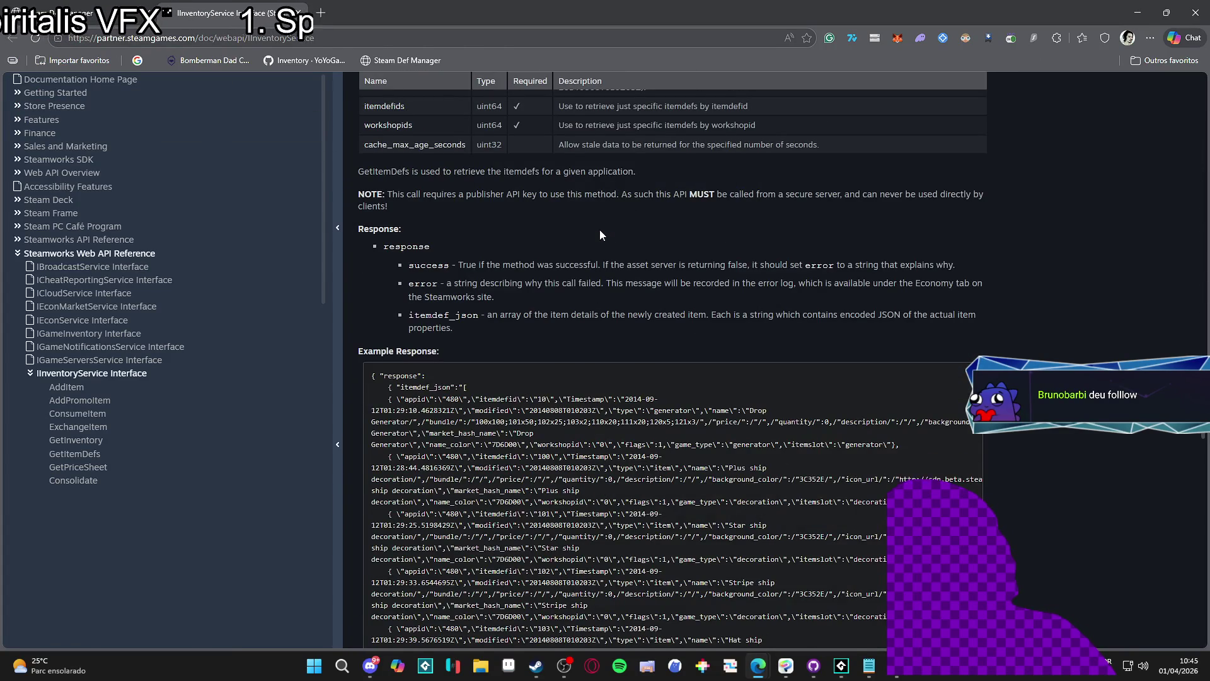
scroll(605, 232, "down", 7)
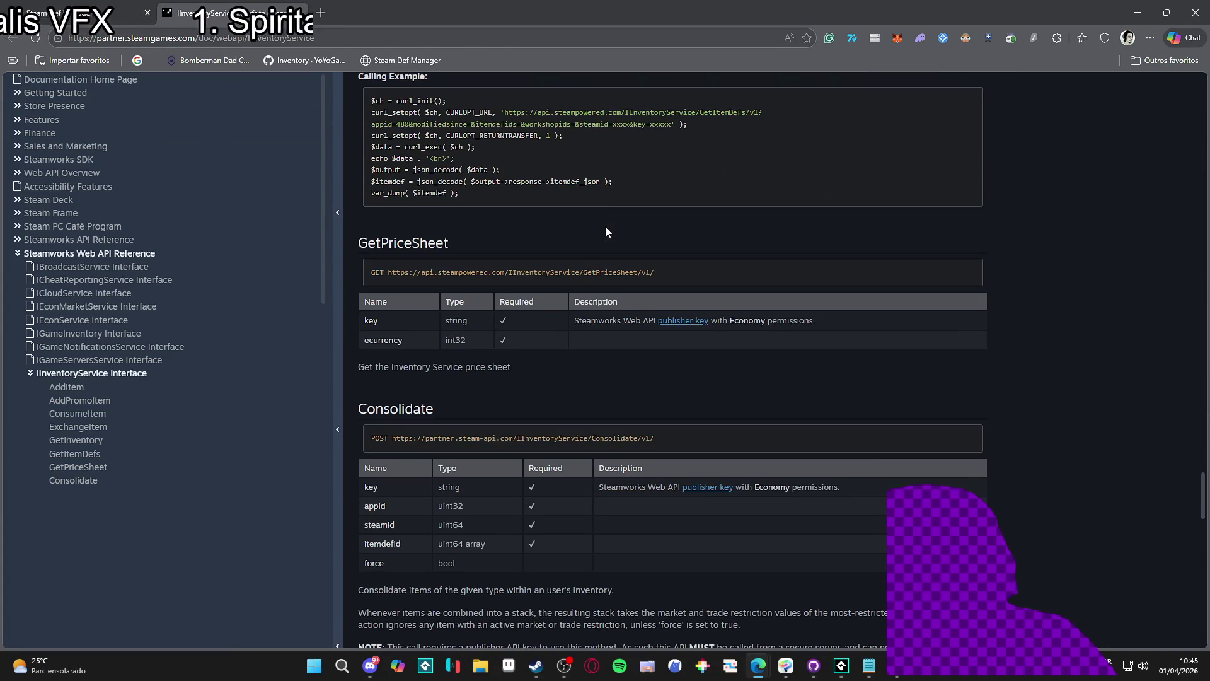
scroll(605, 232, "down", 10)
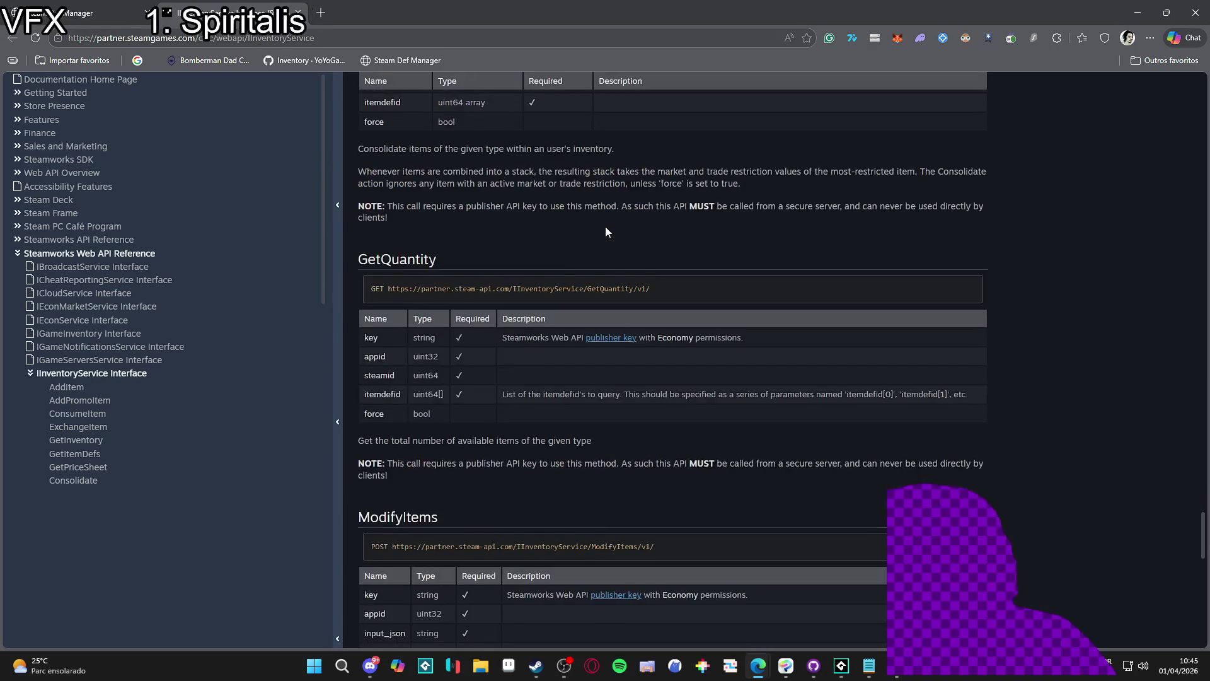
scroll(611, 227, "down", 6)
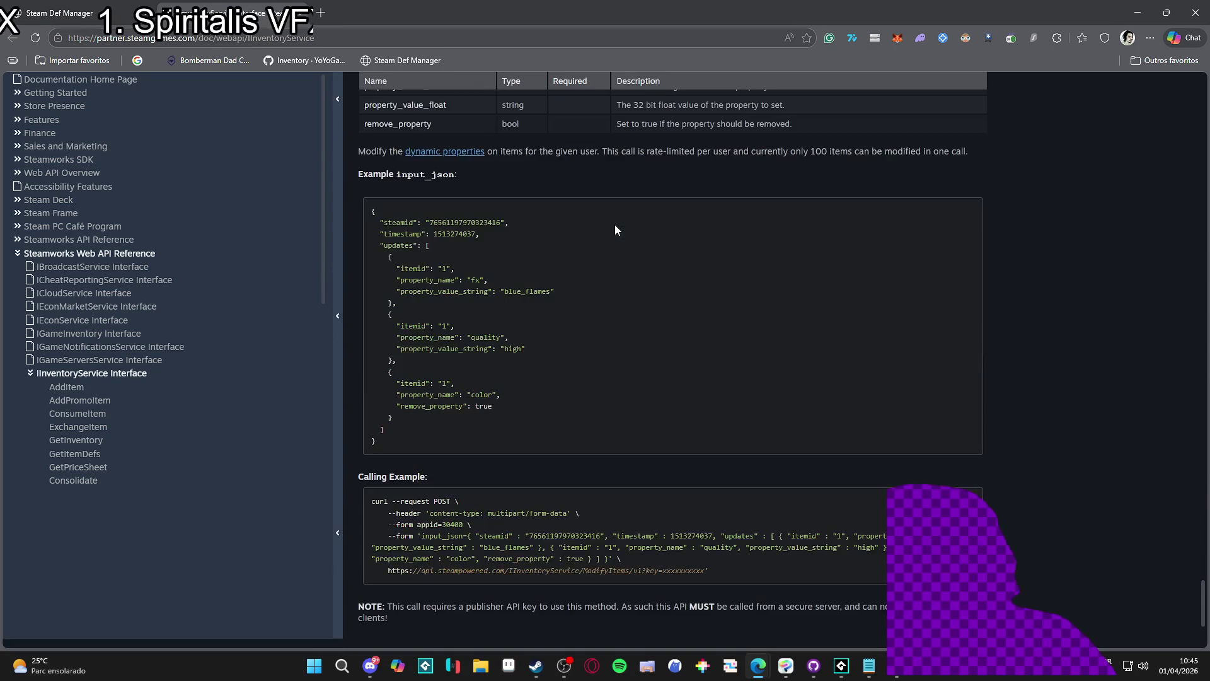